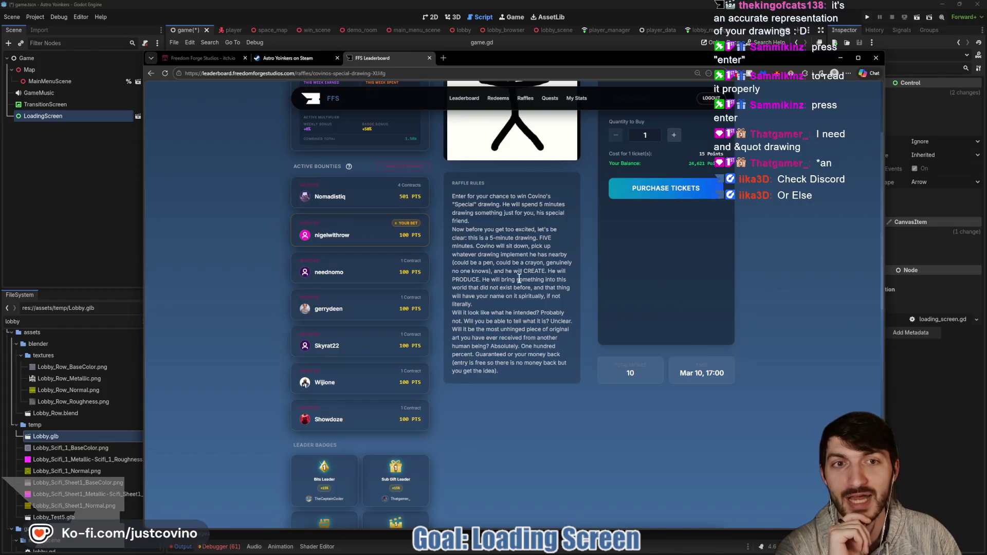
Reload the raffle page and save the game scene in Godot
key("F5")
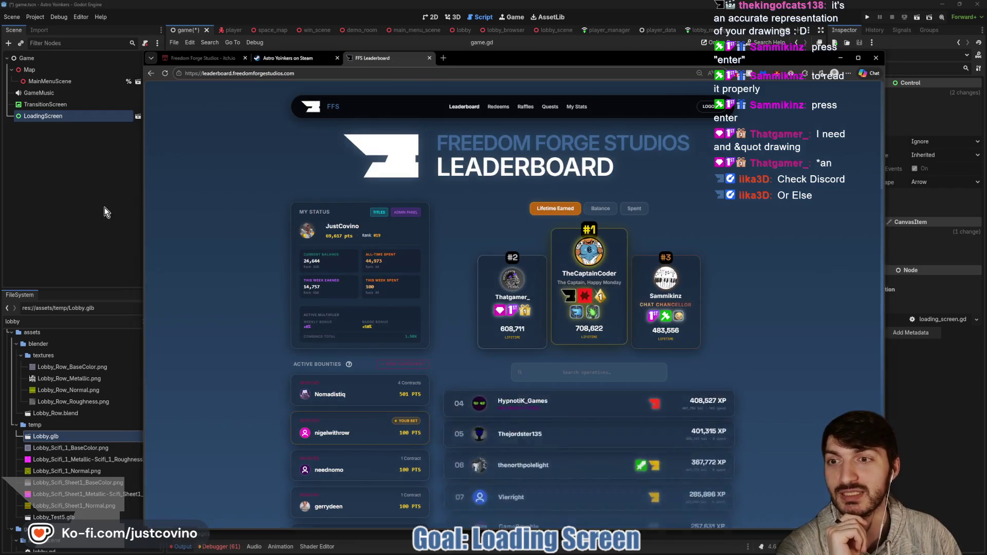
left_click(103, 207)
left_click(454, 293)
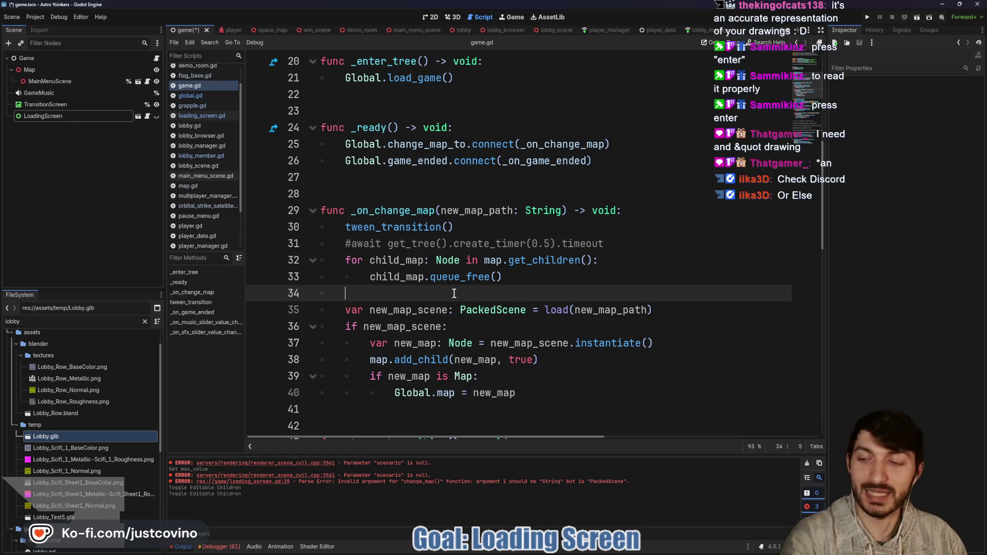
key("ctrl+s")
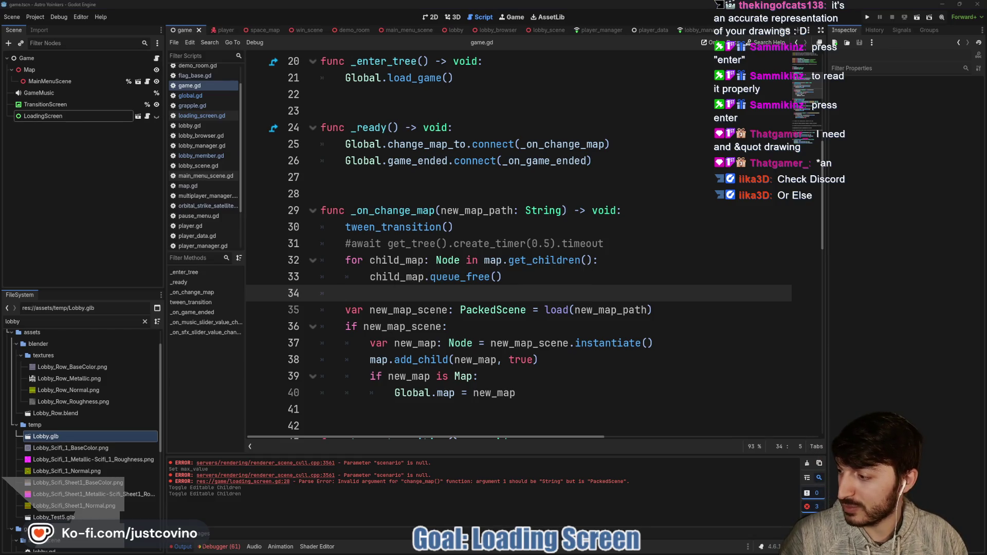
Re-export the model over Lobby.glb, replacing the existing file, and return to Godot's lobby scene
key("alt+Tab")
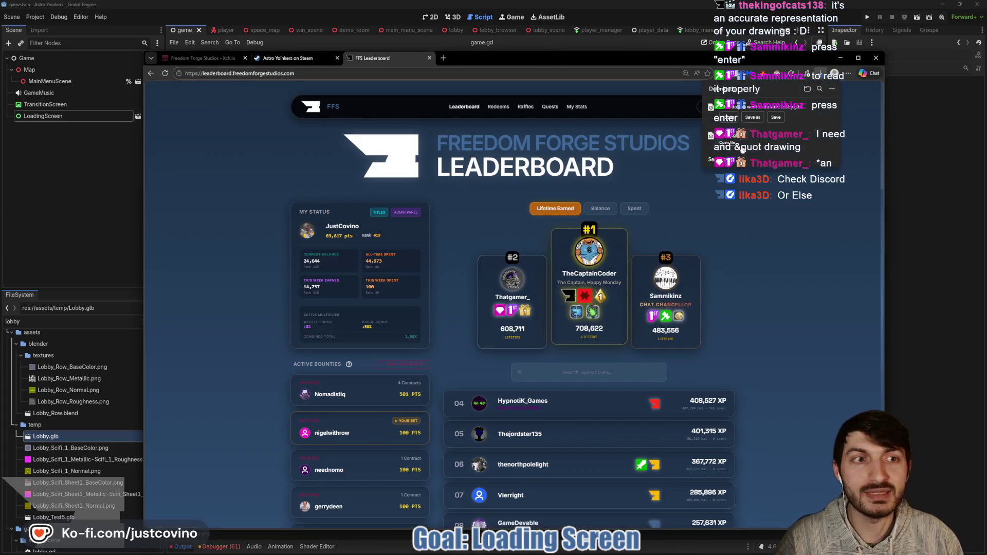
left_click(753, 118)
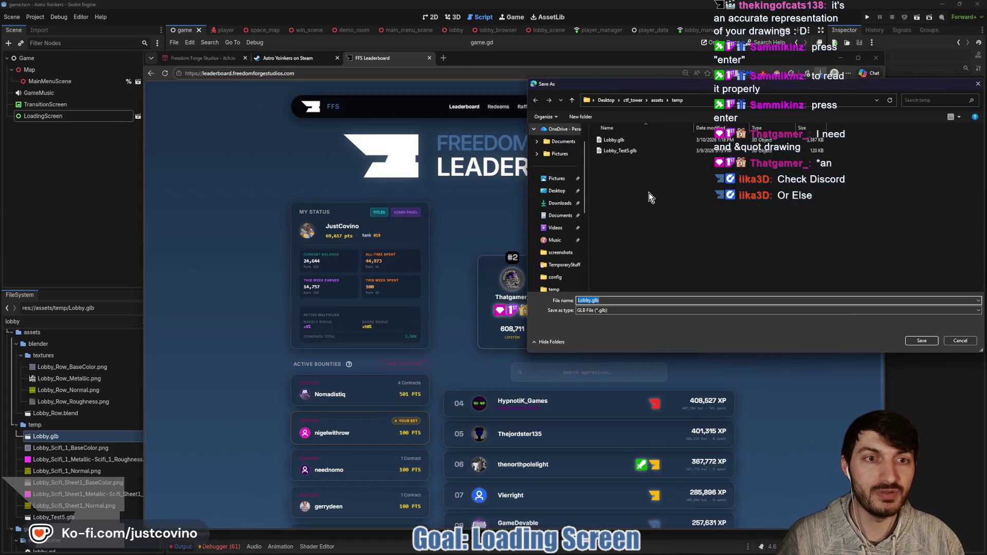
left_click(663, 140)
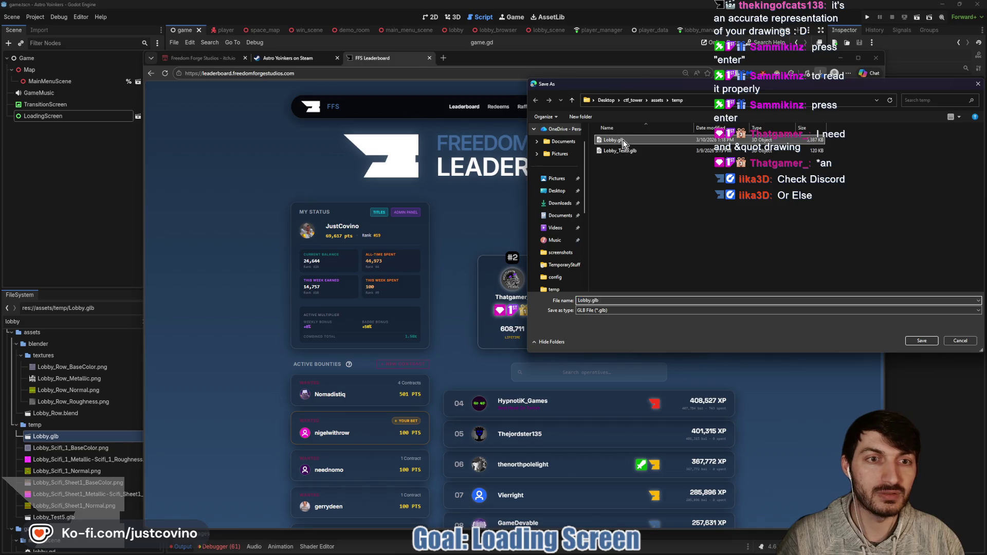
left_click(922, 341)
key("Return")
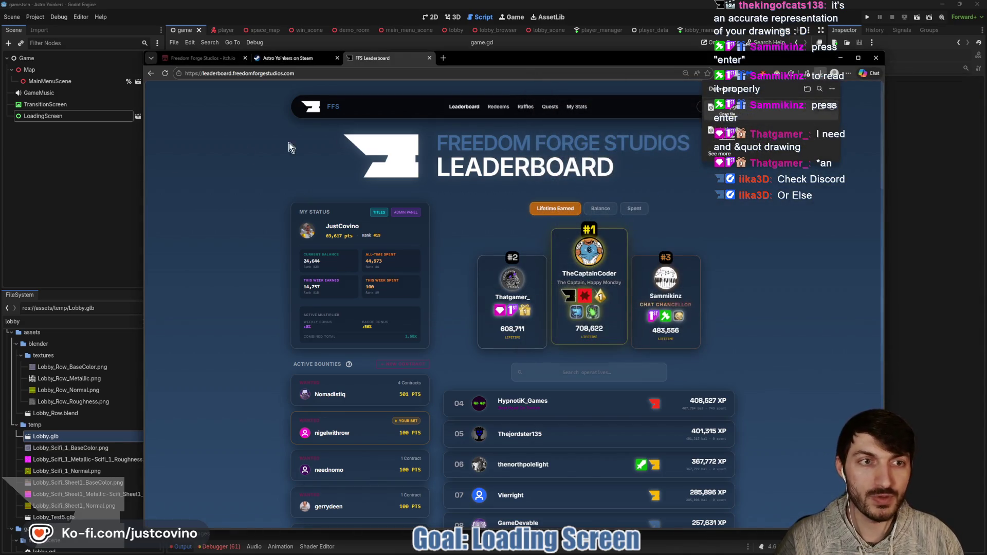
left_click(70, 229)
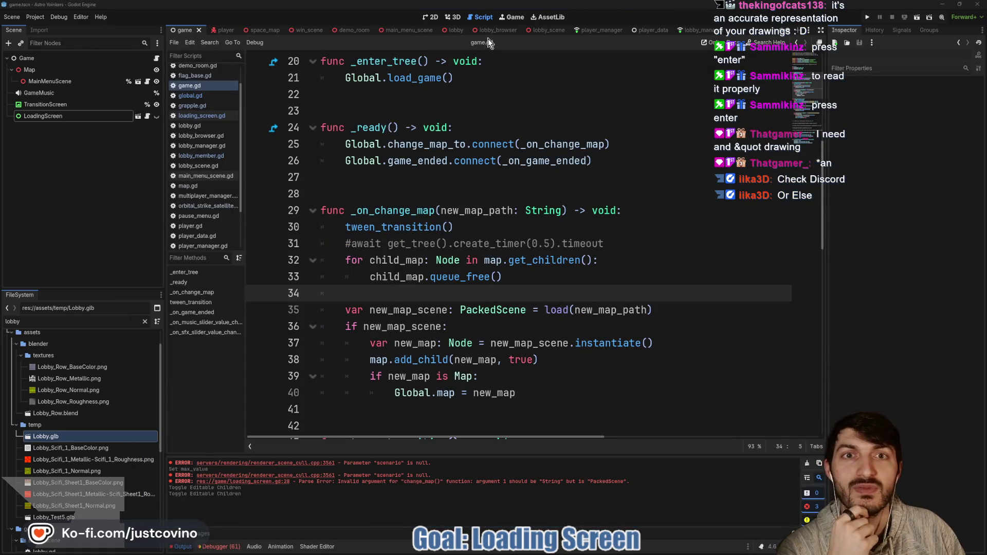
left_click(445, 30)
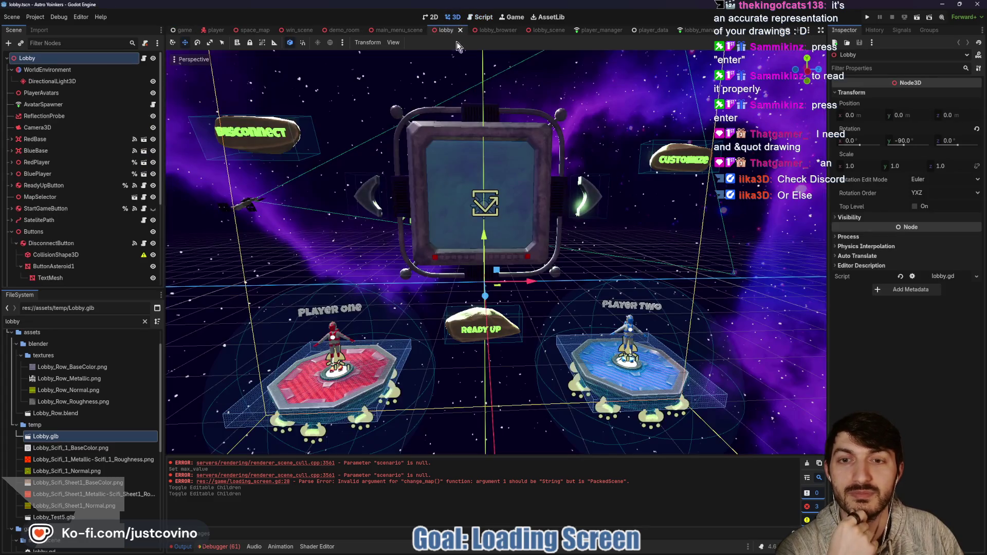
Reimport Lobby.glb with light baking kept at Static Lightmap and view it in lobby_scene
left_click(545, 30)
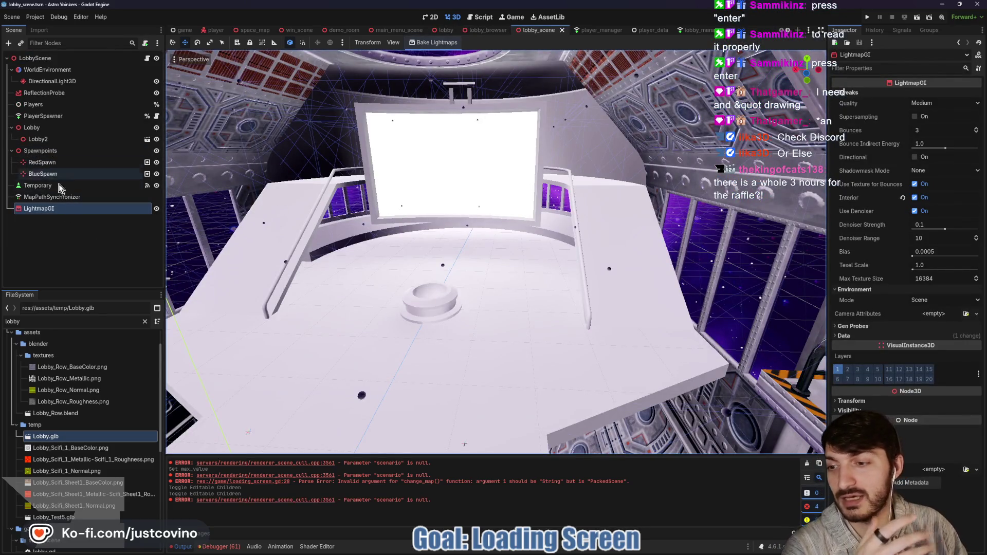
double_click(56, 437)
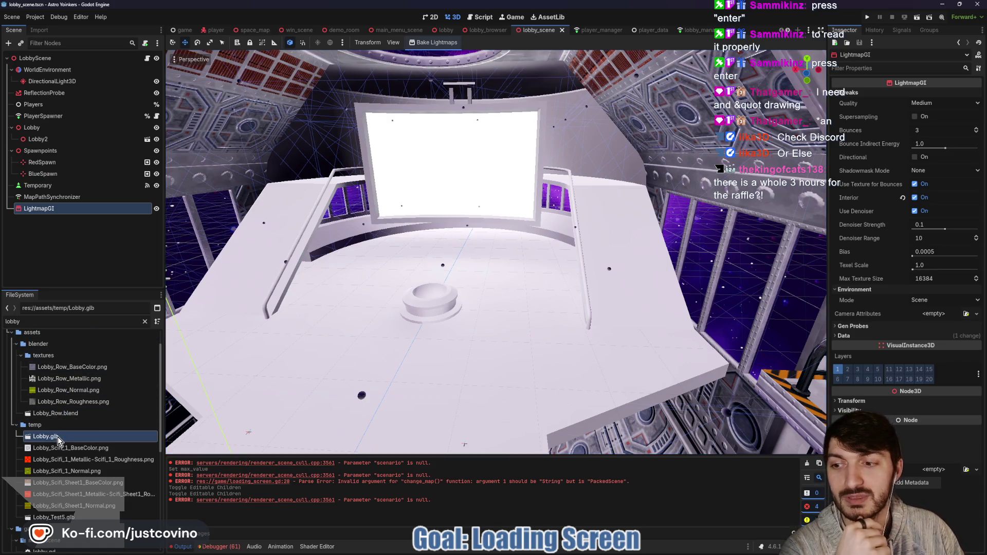
mouse_move(533, 340)
left_mouse_down()
mouse_move(396, 292)
mouse_move(489, 285)
mouse_move(502, 359)
mouse_move(497, 344)
mouse_move(509, 337)
left_mouse_up()
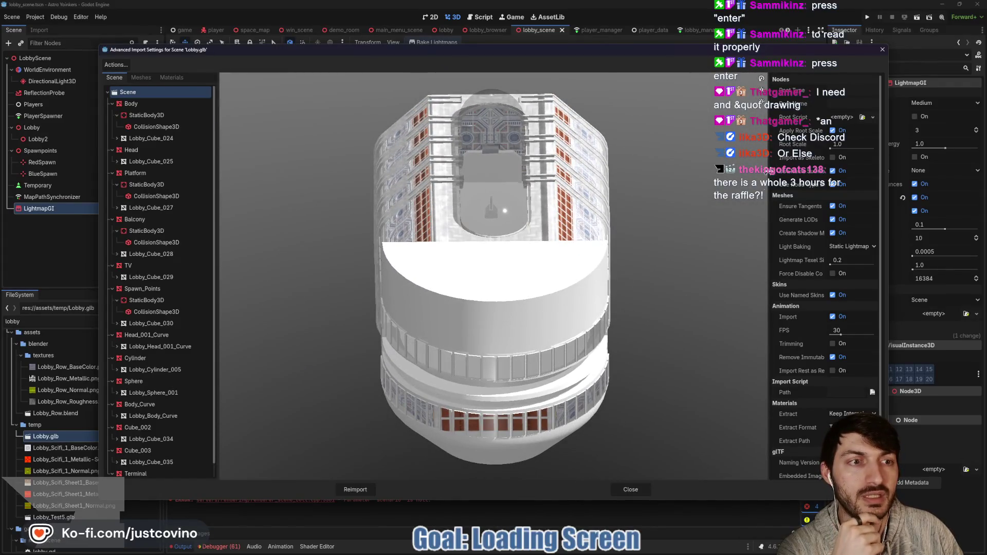
left_click(850, 247)
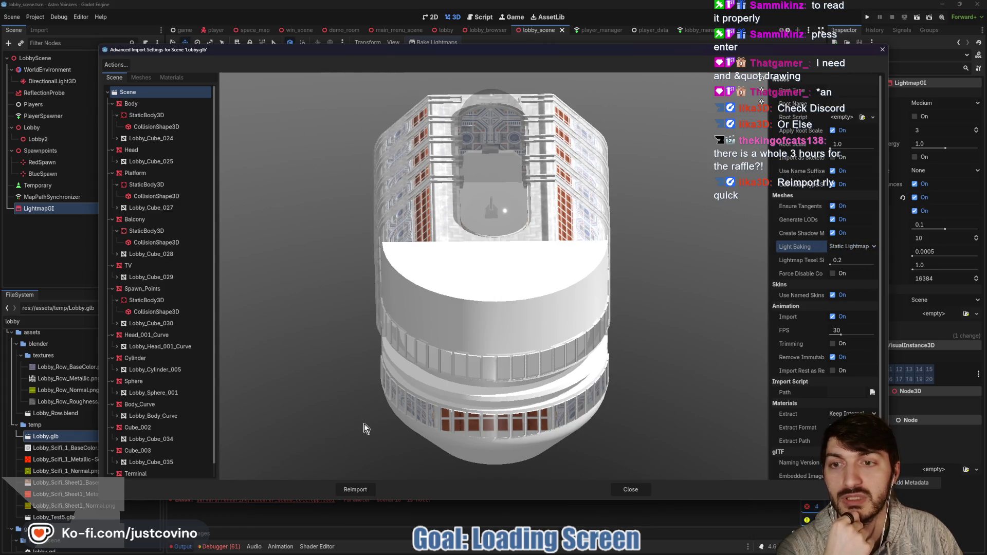
left_click(353, 489)
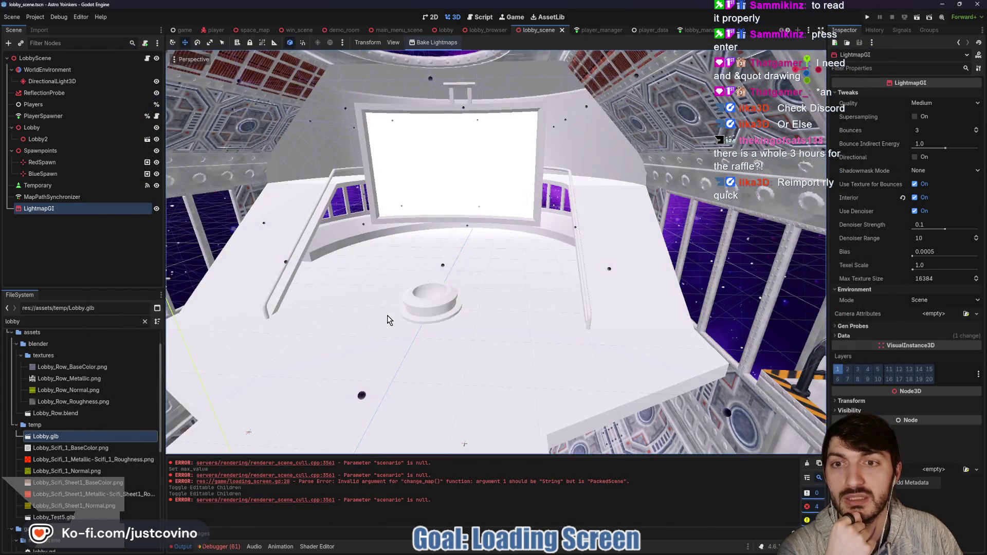
Fly around the lobby interior, then bake lightmaps through the LightmapGI node
scroll(383, 315, "down", 5)
scroll(383, 314, "down", 5)
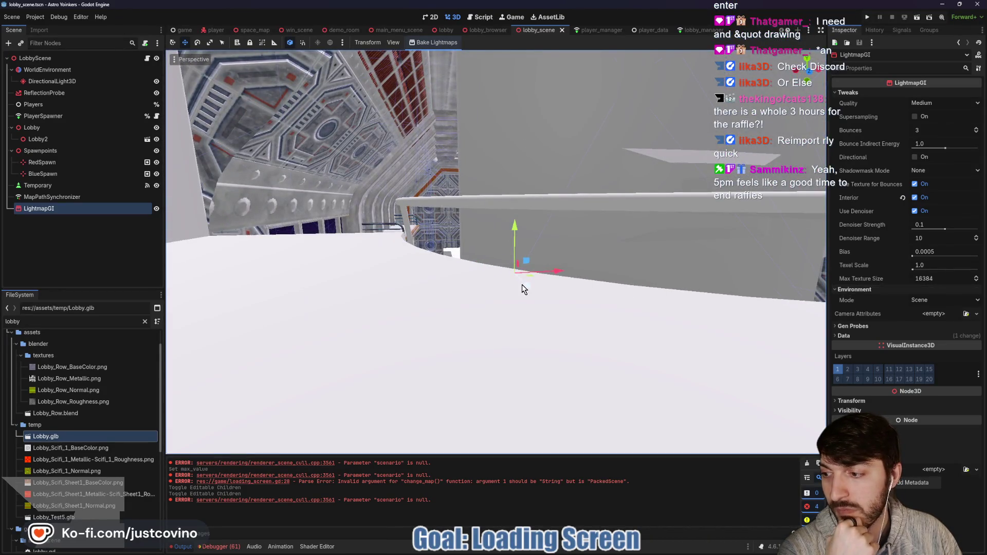
scroll(522, 273, "down", 5)
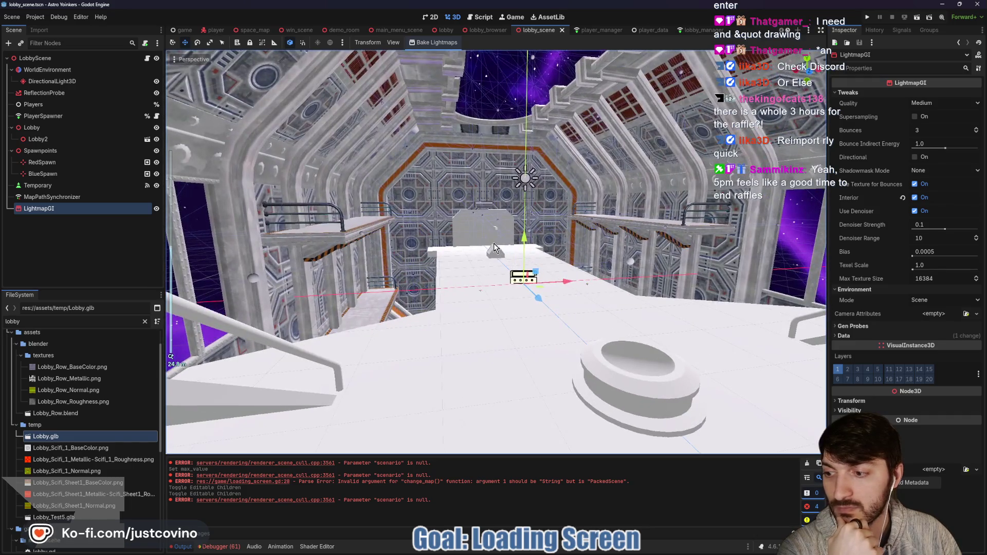
scroll(495, 245, "up", 3)
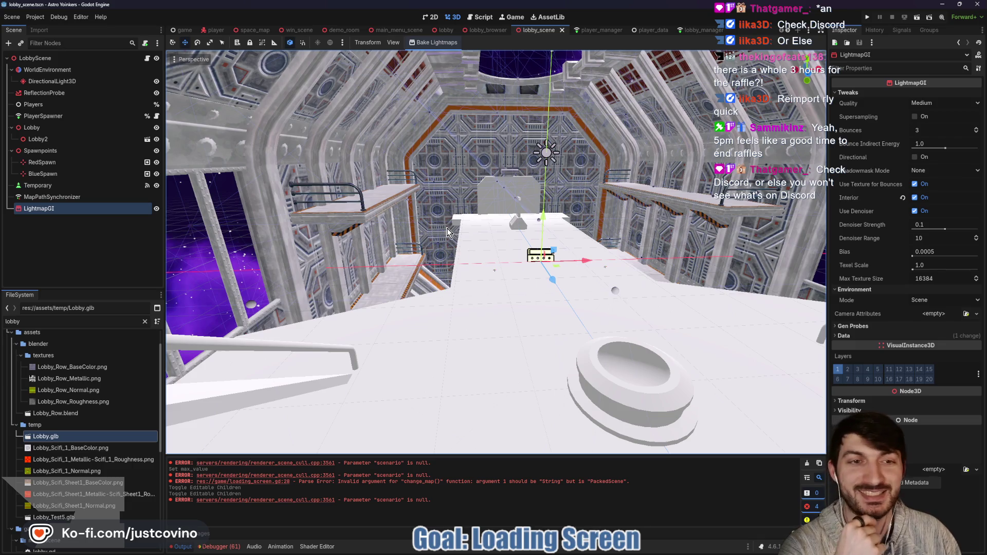
key("w")
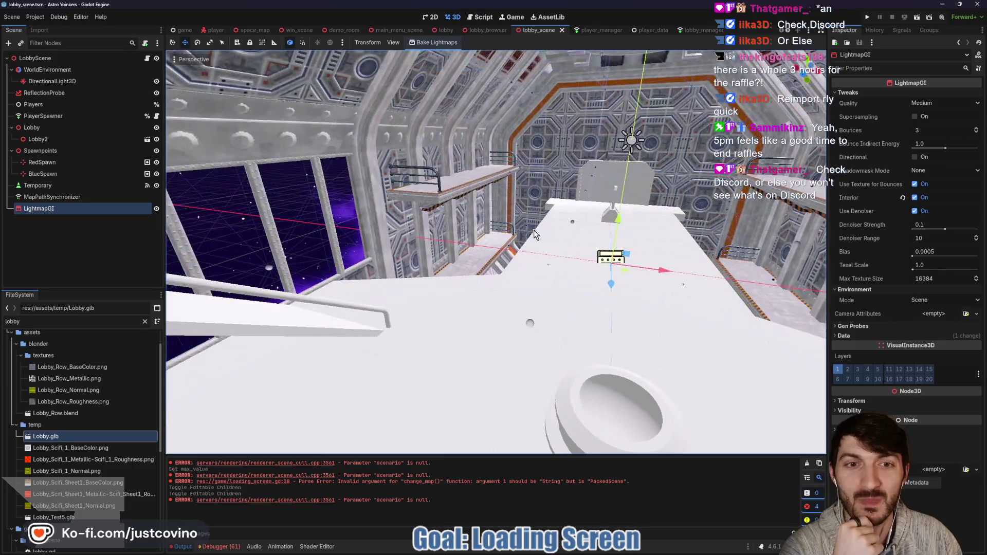
key("w")
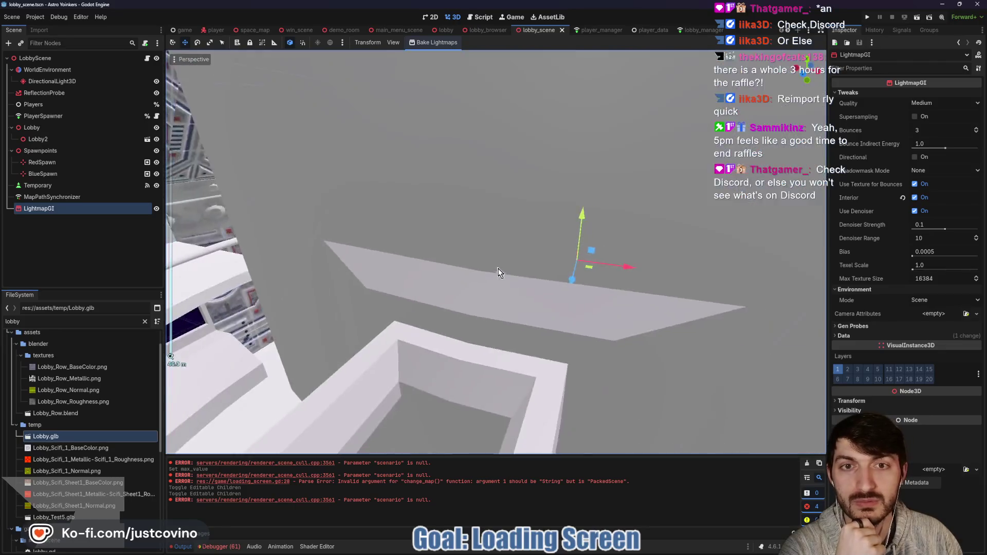
key("s")
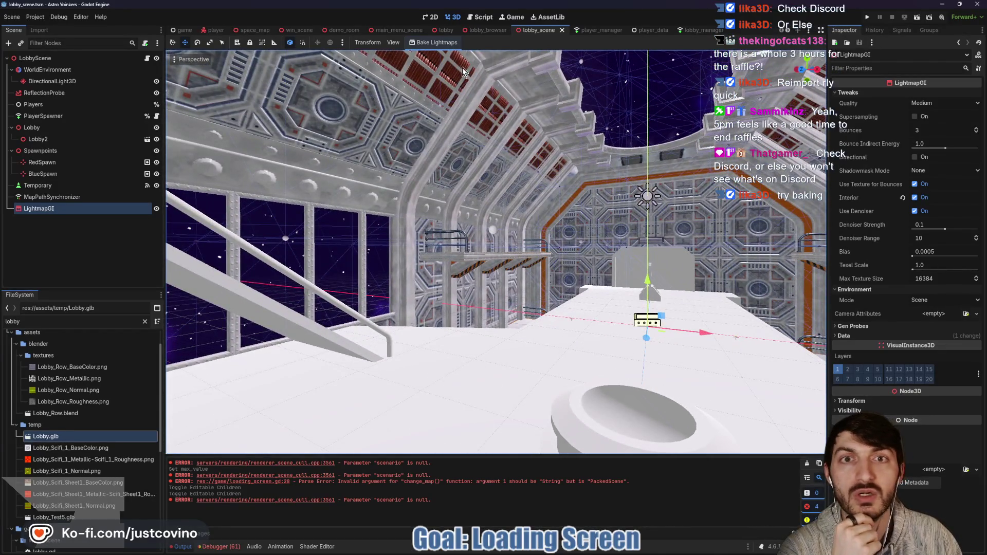
left_click(434, 42)
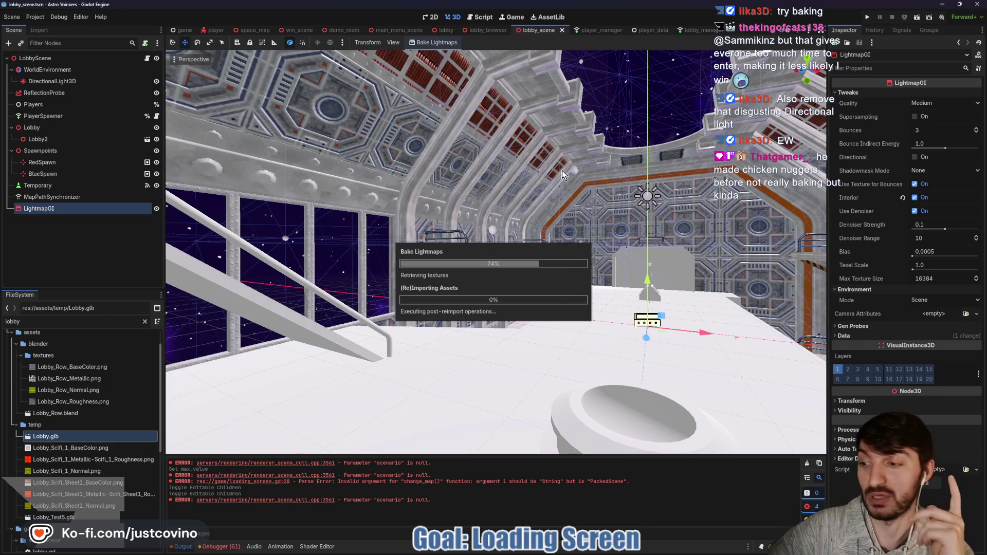
Hide DirectionalLight3D, save lobby_scene, and orbit to check the baked lighting near the screen
left_click(156, 81)
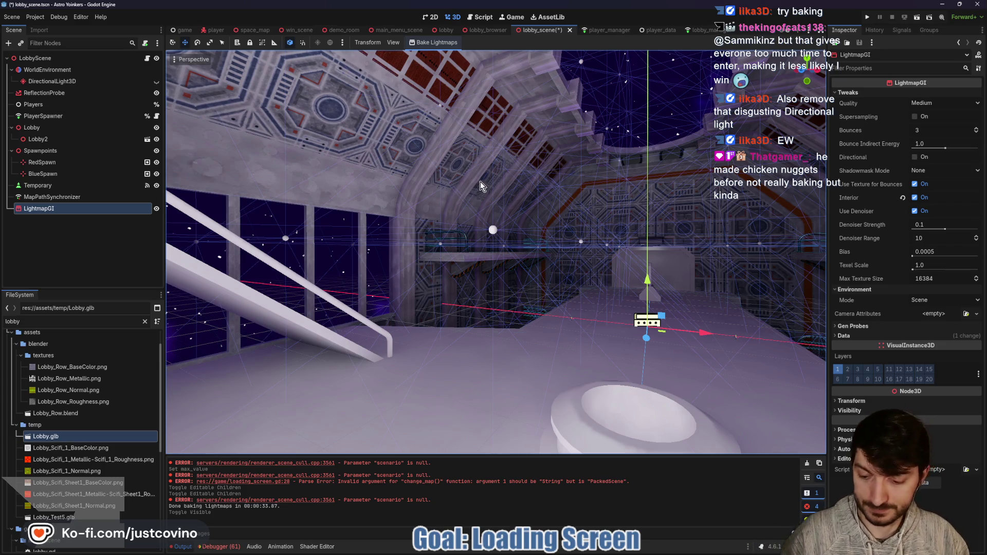
key("ctrl+s")
scroll(488, 212, "up", 2)
scroll(487, 212, "up", 5)
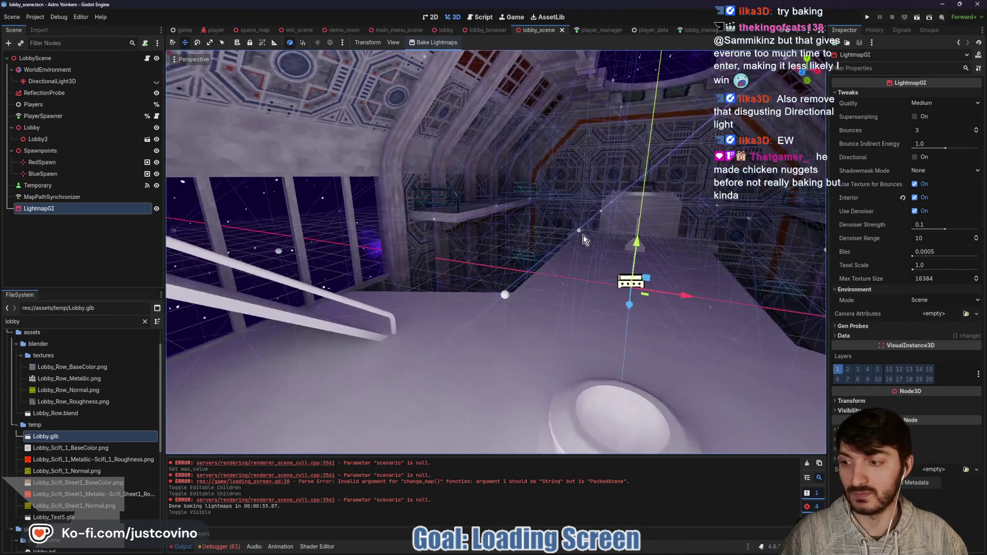
scroll(496, 252, "down", 5)
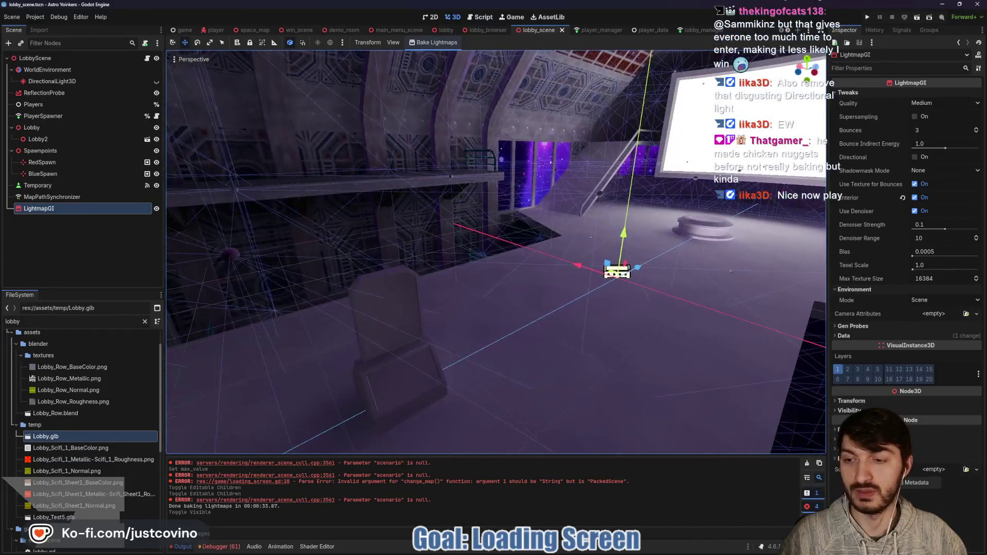
left_click_drag(590, 238, 598, 226)
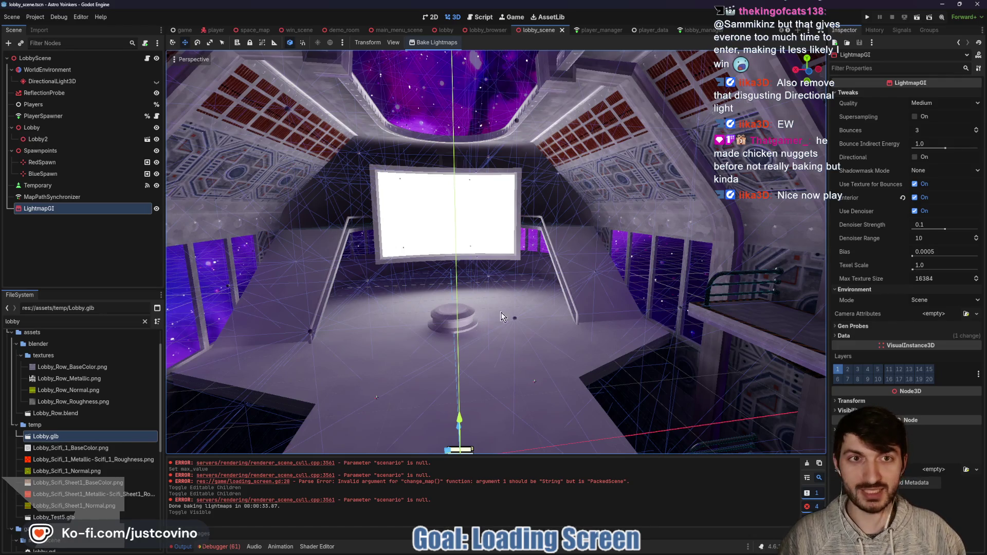
left_click(184, 30)
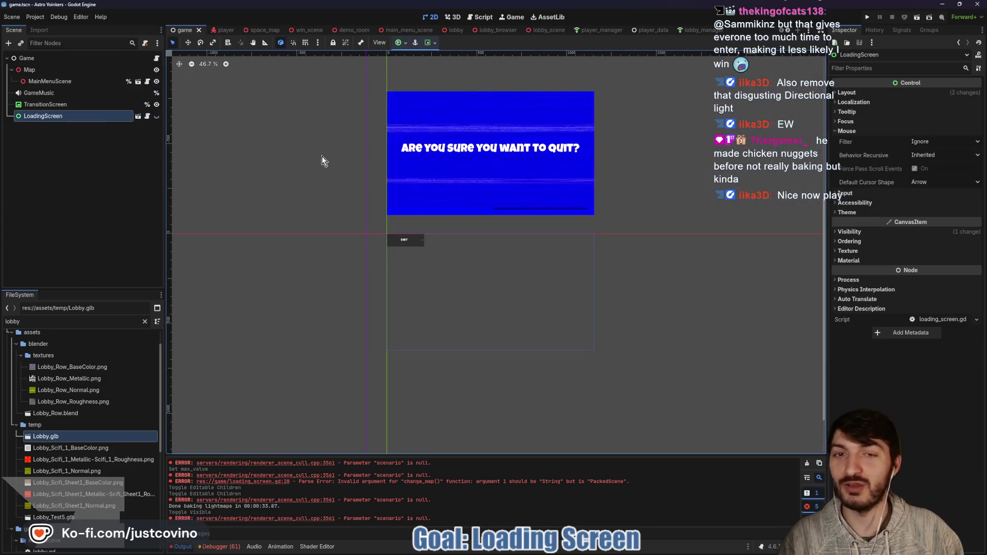
Run the project from the game scene, hitting the change_map type error at line 28
left_click_drag(316, 164, 310, 169)
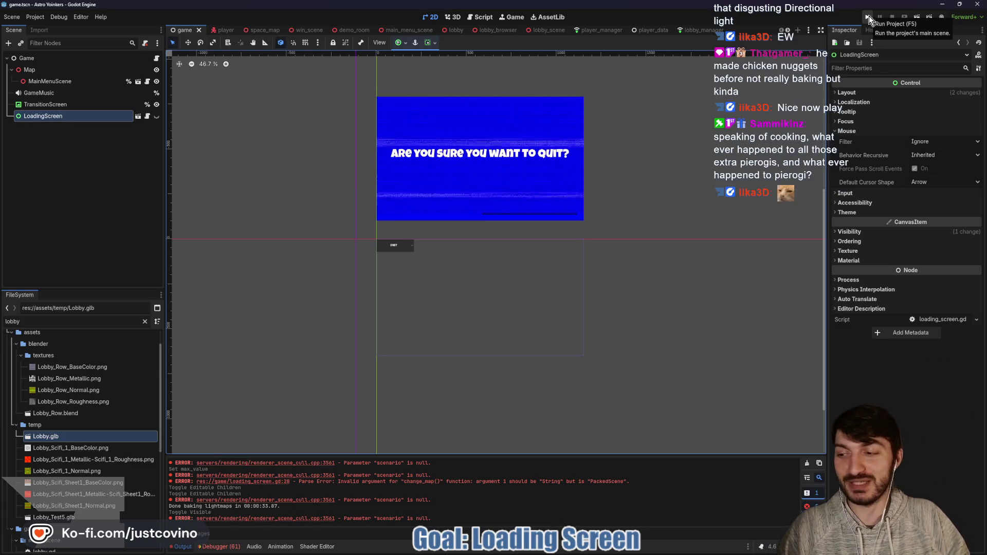
left_click(868, 17)
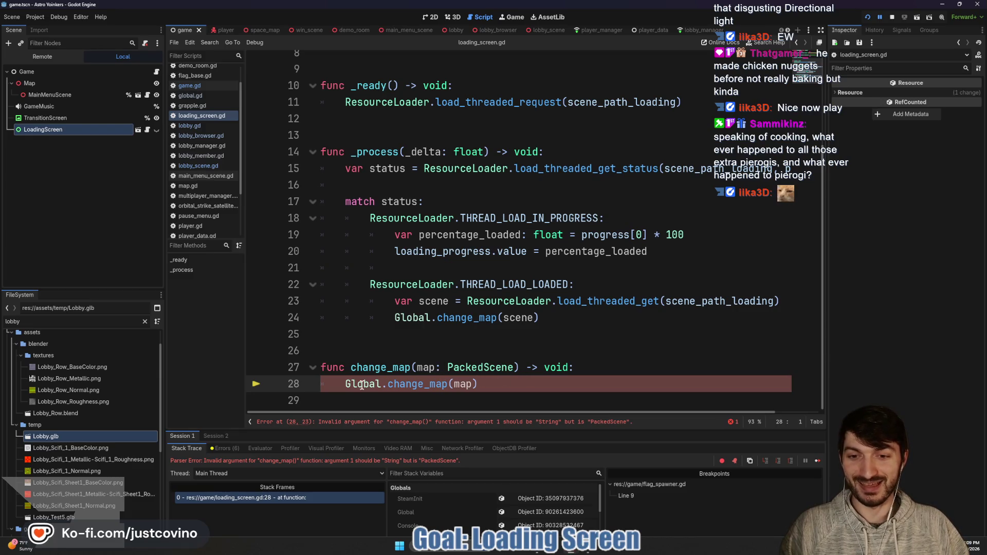
Comment out change_map on lines 27–28 of loading_screen.gd and rerun the game
left_click_drag(489, 385, 315, 368)
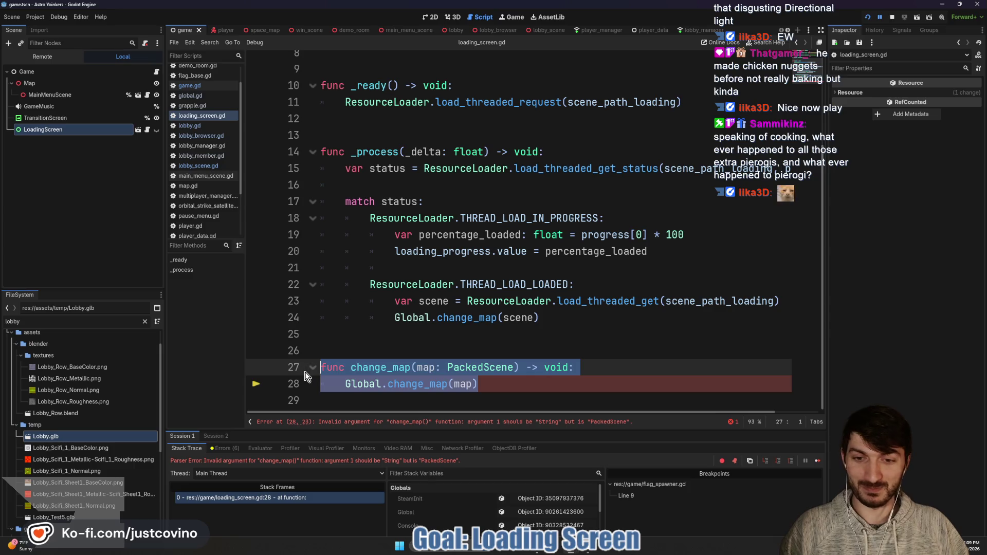
key("ctrl+k")
left_click(551, 375)
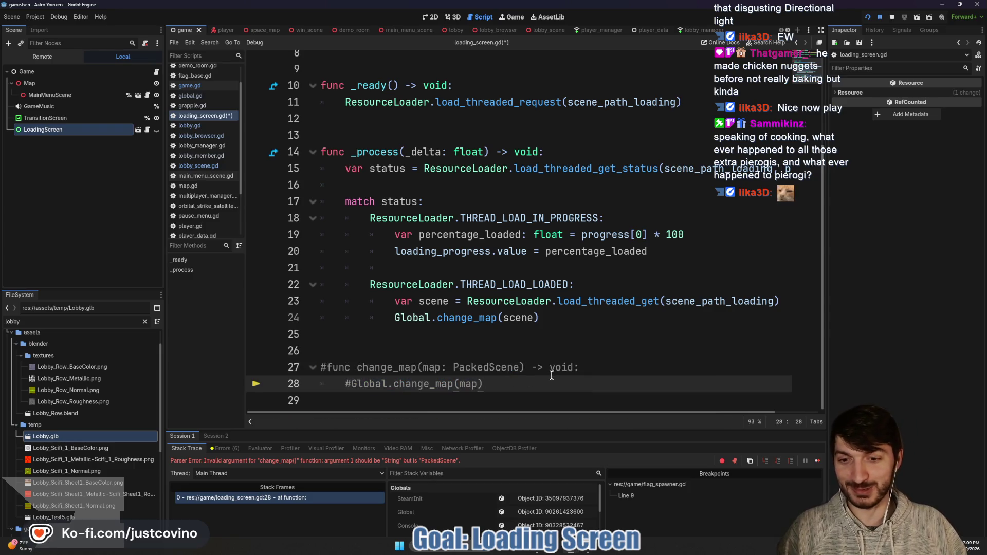
left_click(866, 24)
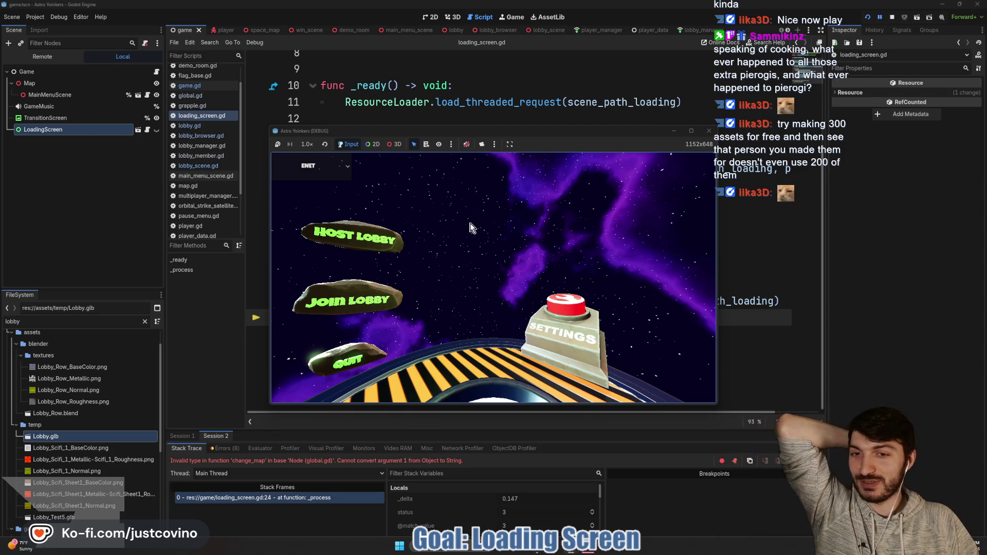
Place the two Astro Yoinkers windows side by side, then stop the running game
mouse_move(442, 137)
left_mouse_down()
mouse_move(648, 128)
mouse_move(496, 130)
left_mouse_up()
mouse_move(591, 551)
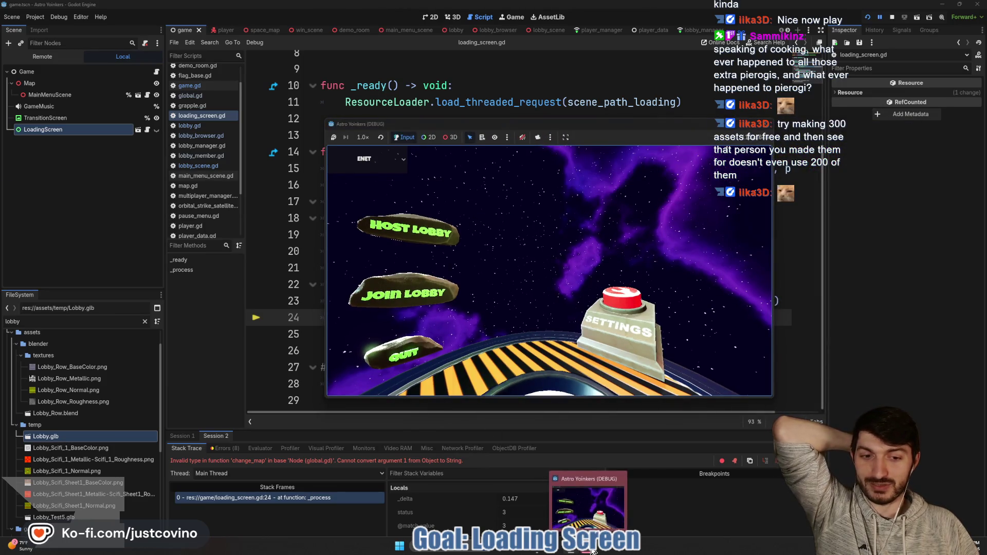
left_click(588, 501)
left_click_drag(280, 187, 790, 163)
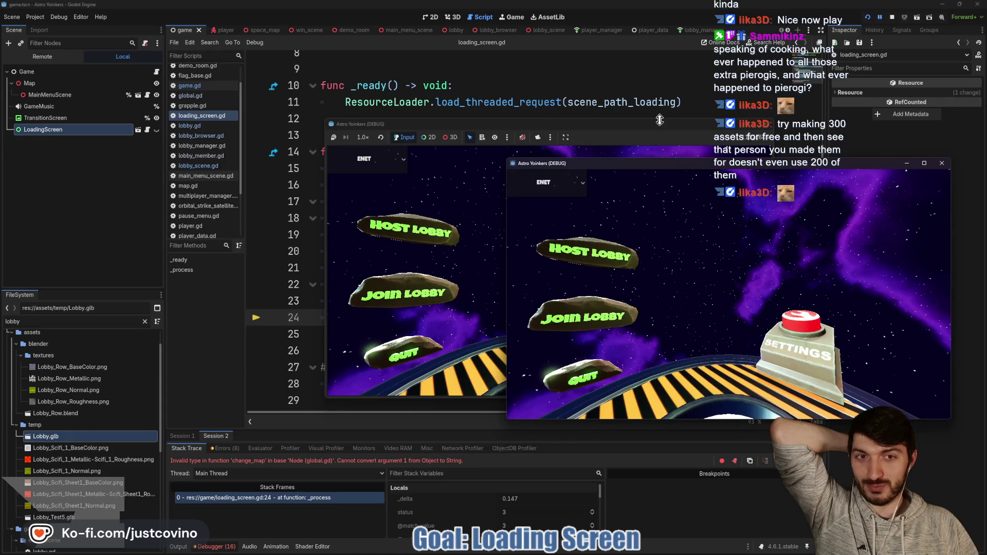
left_click_drag(431, 125, 129, 132)
left_click_drag(656, 162, 634, 122)
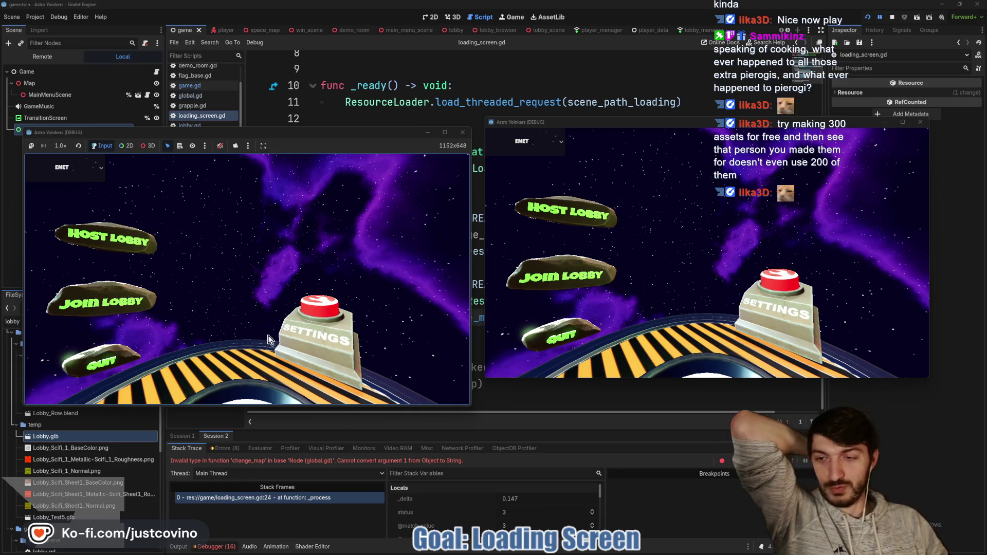
left_click(892, 18)
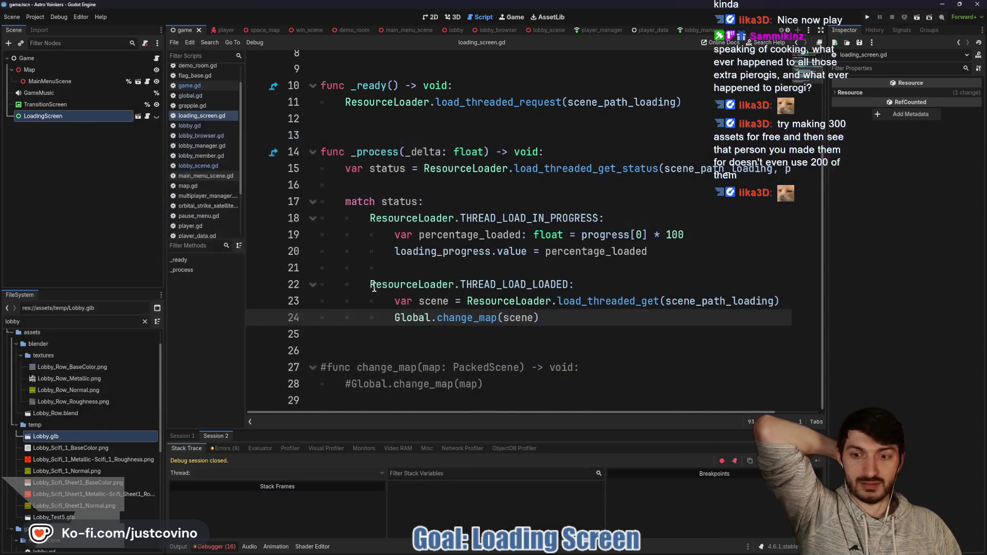
Comment out _ready (lines 10–11) and _process (lines 14–24), save, and rerun the game
left_click(505, 331)
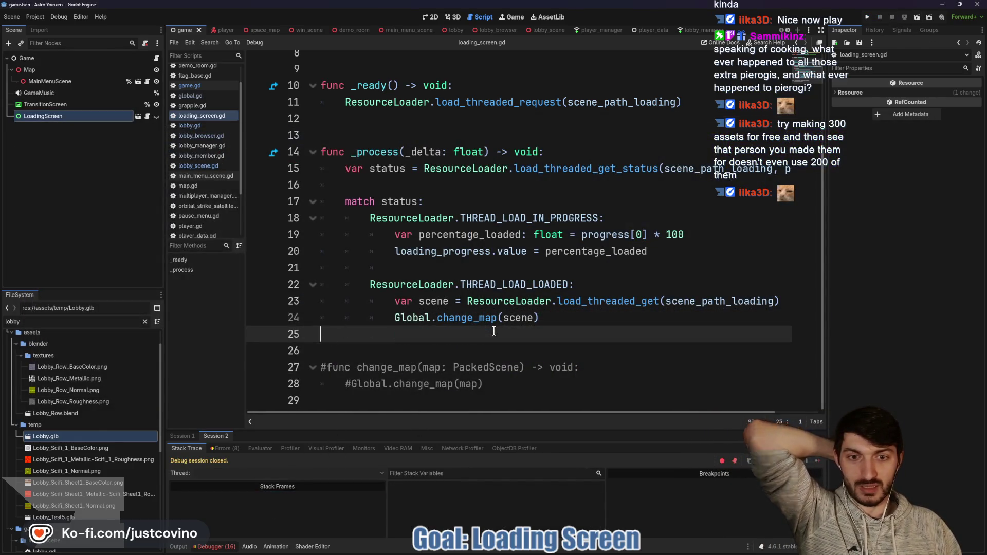
scroll(418, 311, "up", 2)
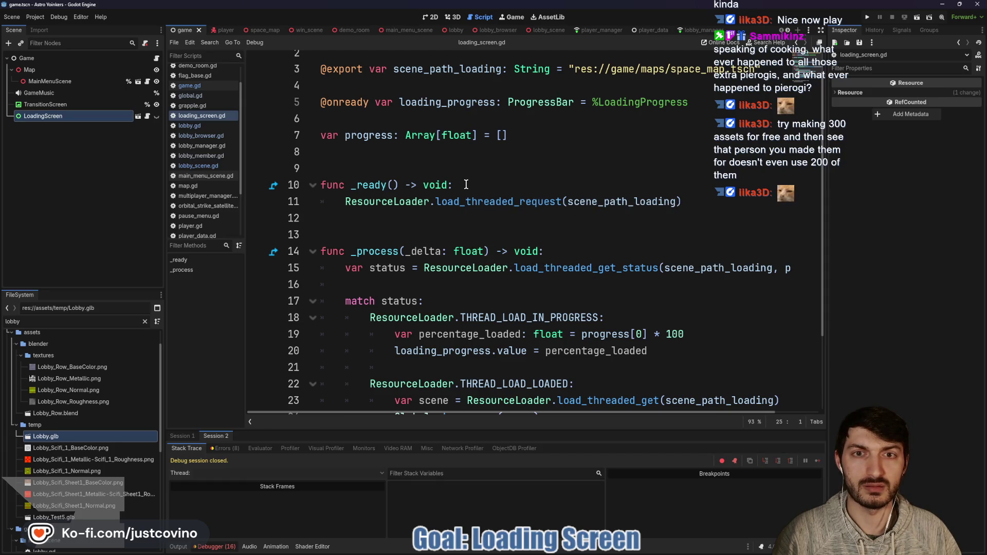
left_click(466, 184)
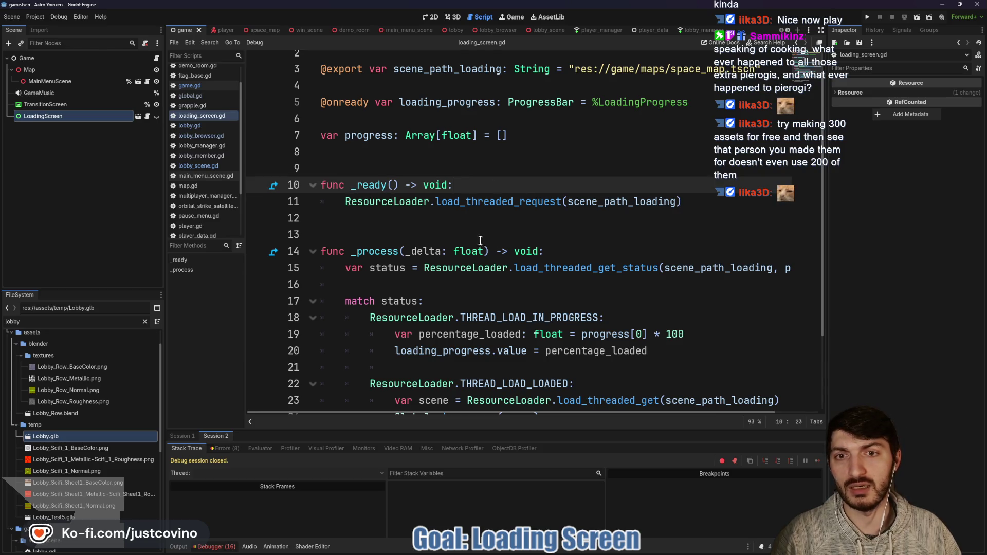
mouse_move(684, 202)
left_mouse_down()
mouse_move(321, 203)
mouse_move(298, 186)
left_mouse_up()
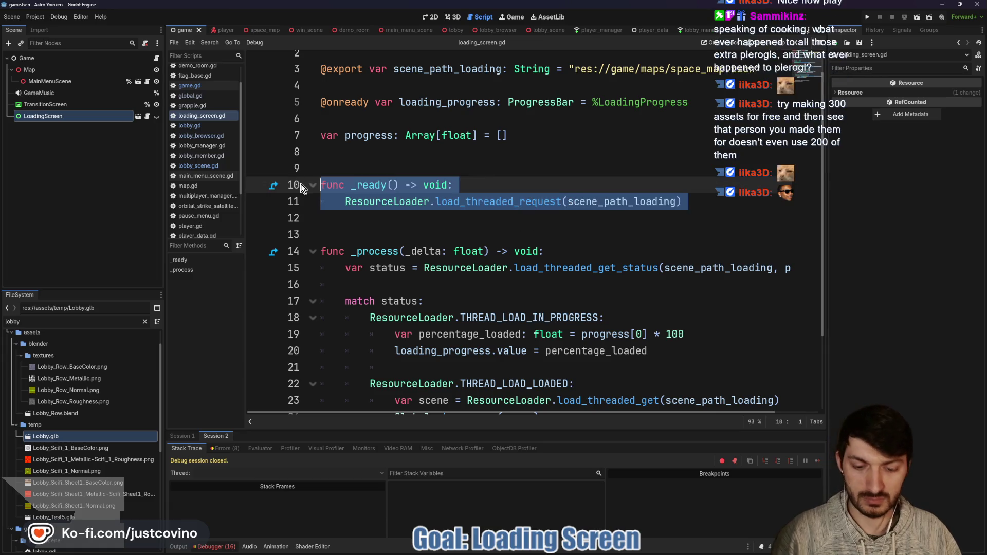
key("ctrl+k")
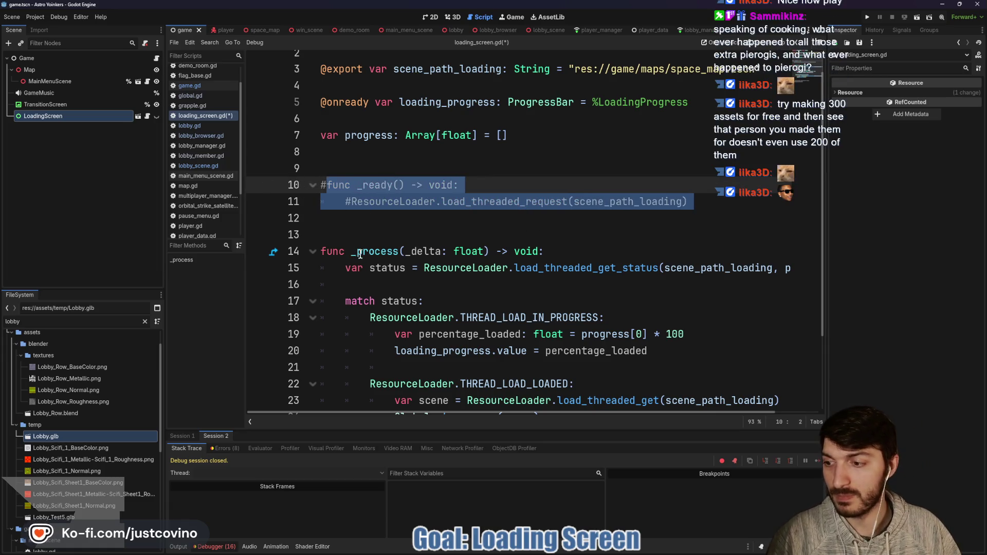
mouse_move(320, 246)
left_mouse_down()
mouse_move(359, 277)
mouse_move(522, 284)
mouse_move(566, 334)
left_mouse_up()
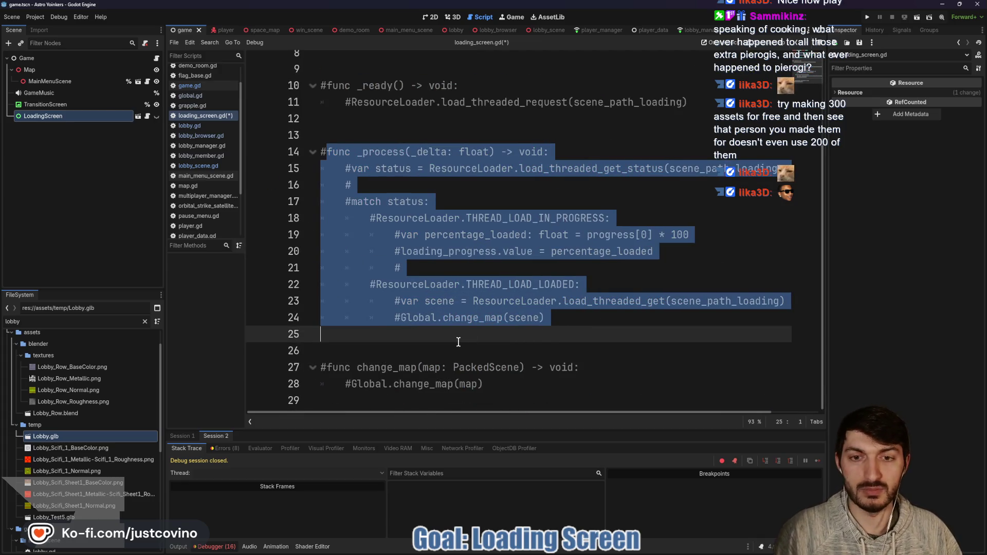
key("ctrl+k")
key("ctrl+s")
left_click(867, 17)
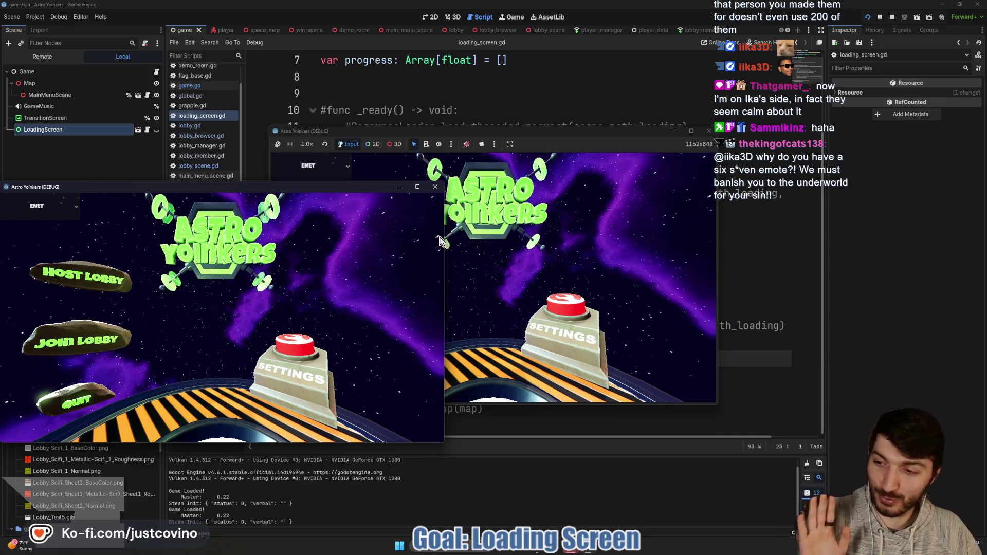
Arrange the two game windows side by side, left and right
left_click_drag(311, 187, 733, 174)
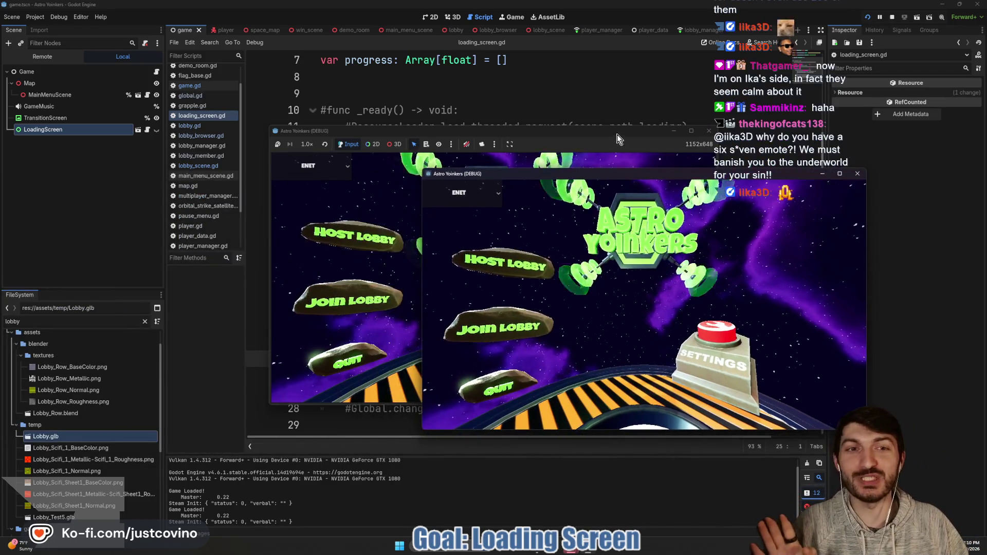
left_click_drag(616, 130, 406, 140)
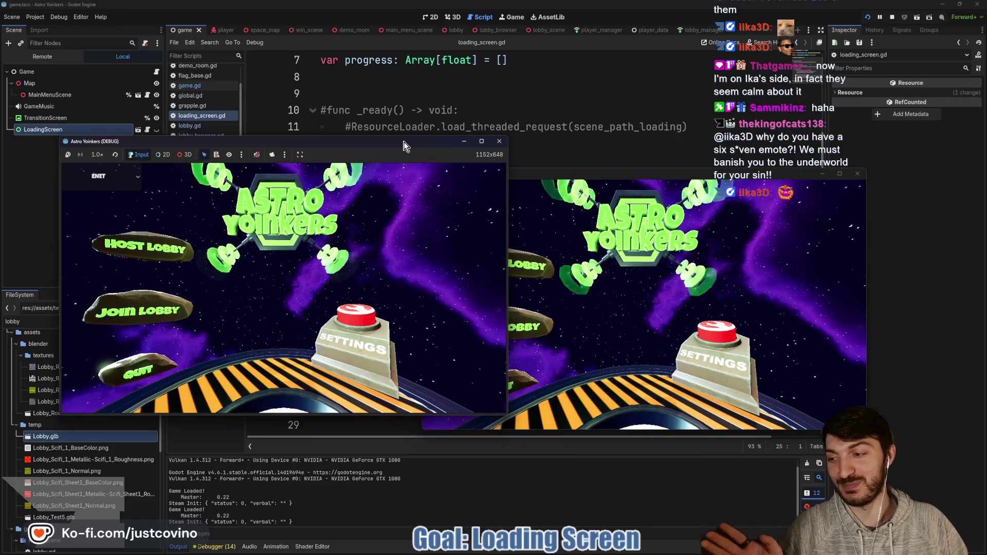
left_click_drag(526, 173, 636, 144)
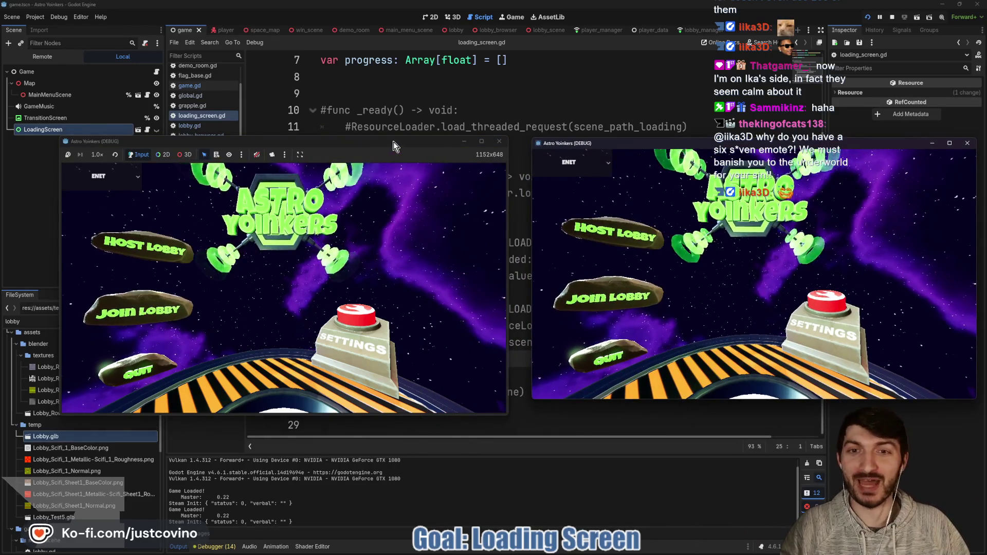
mouse_move(404, 141)
left_mouse_down()
mouse_move(365, 134)
mouse_move(400, 126)
left_mouse_up()
left_click_drag(666, 144, 640, 138)
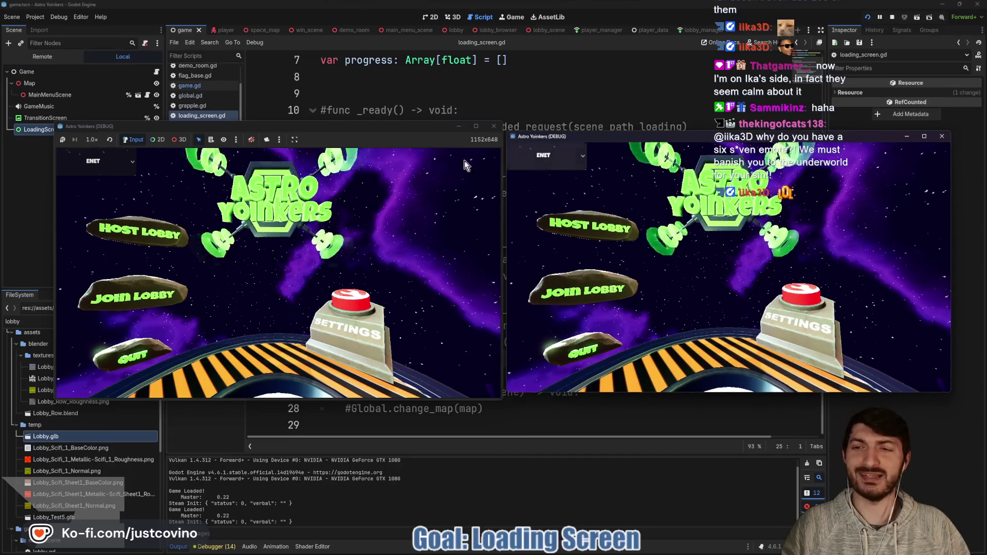
Host a public lobby in the left game and join it from the right game
left_click(139, 232)
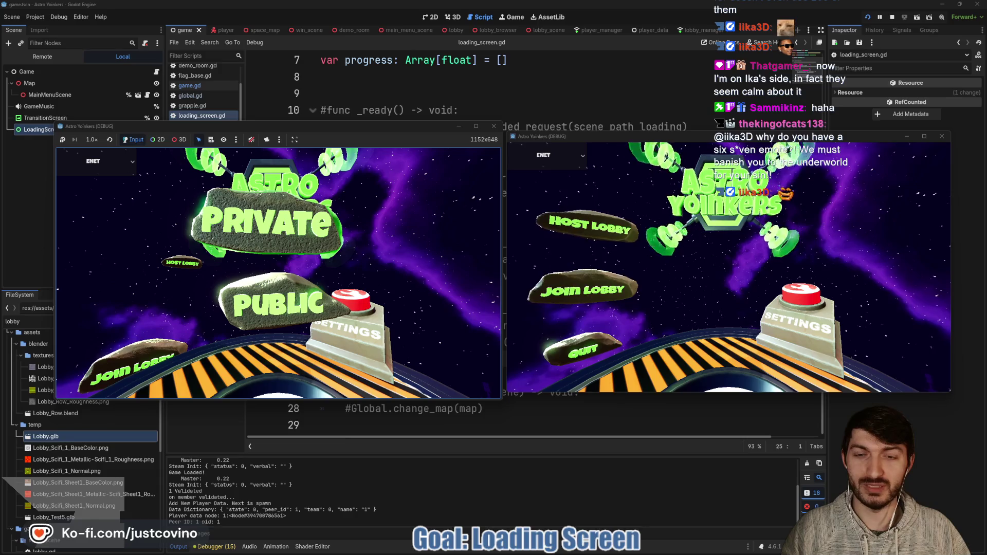
left_click(277, 303)
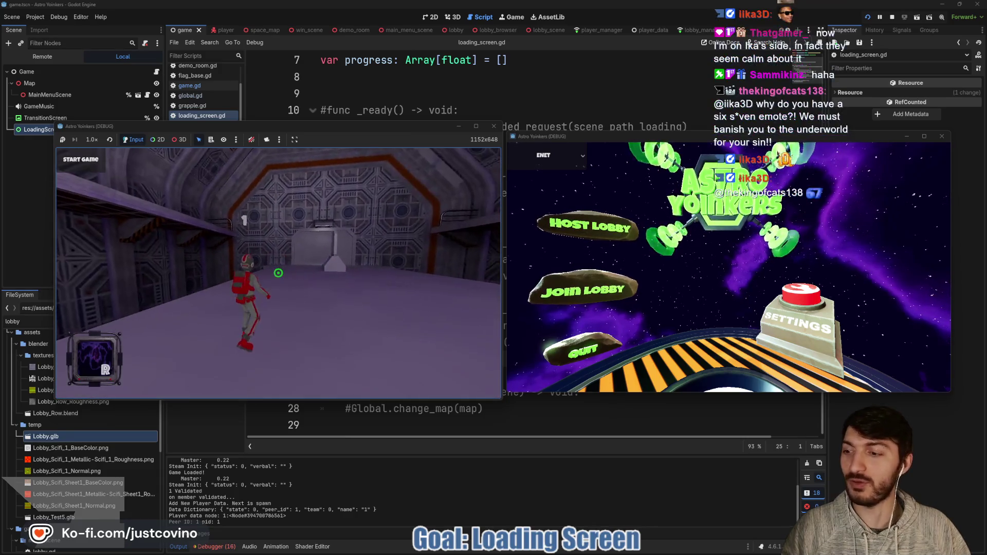
left_click(578, 290)
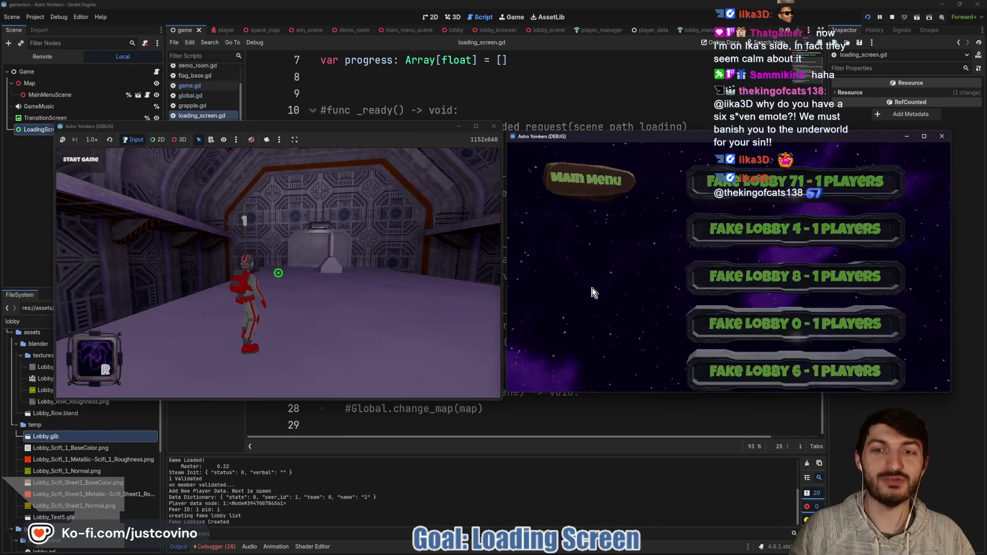
left_click(653, 251)
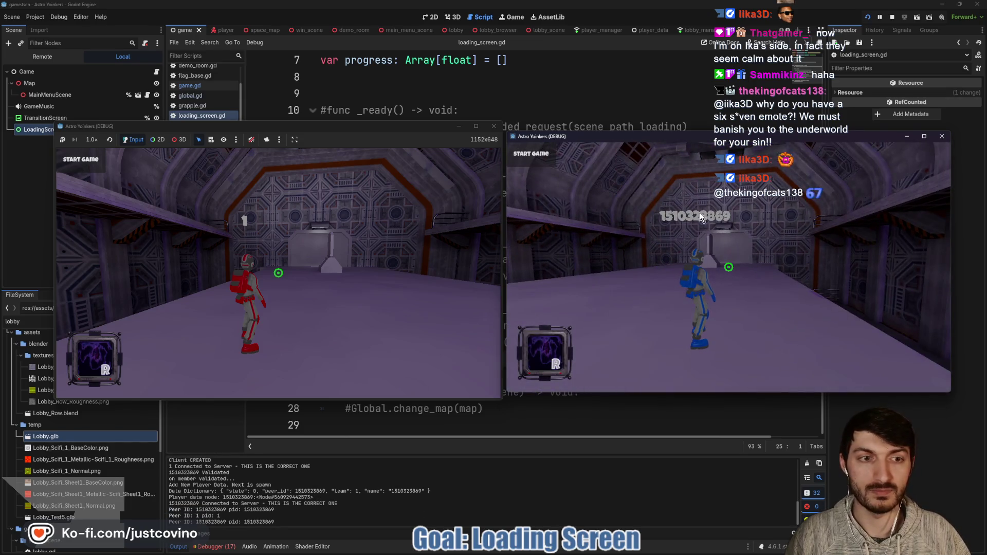
mouse_move(552, 551)
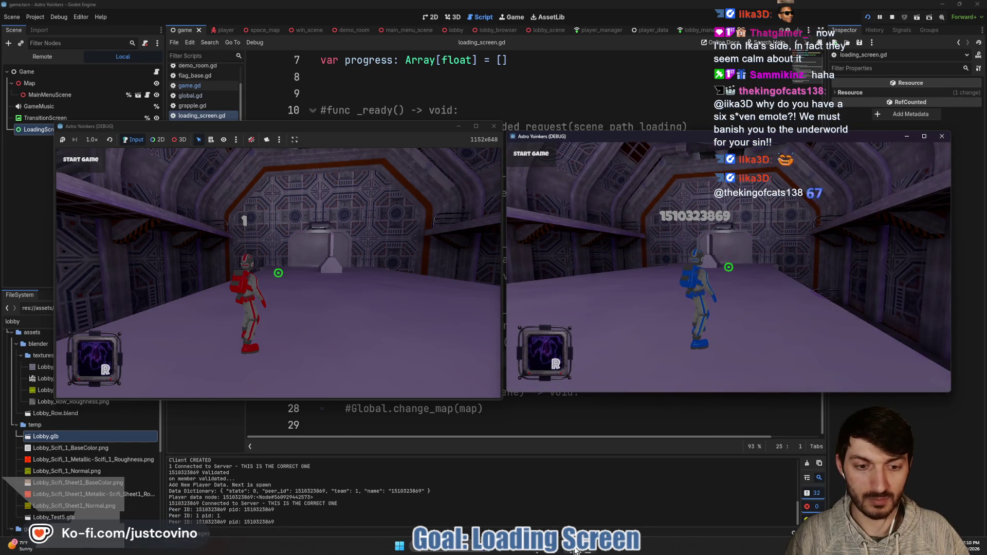
Maximize the host game and walk the astronaut through the hangar, grappling at the walls
key("super+Up")
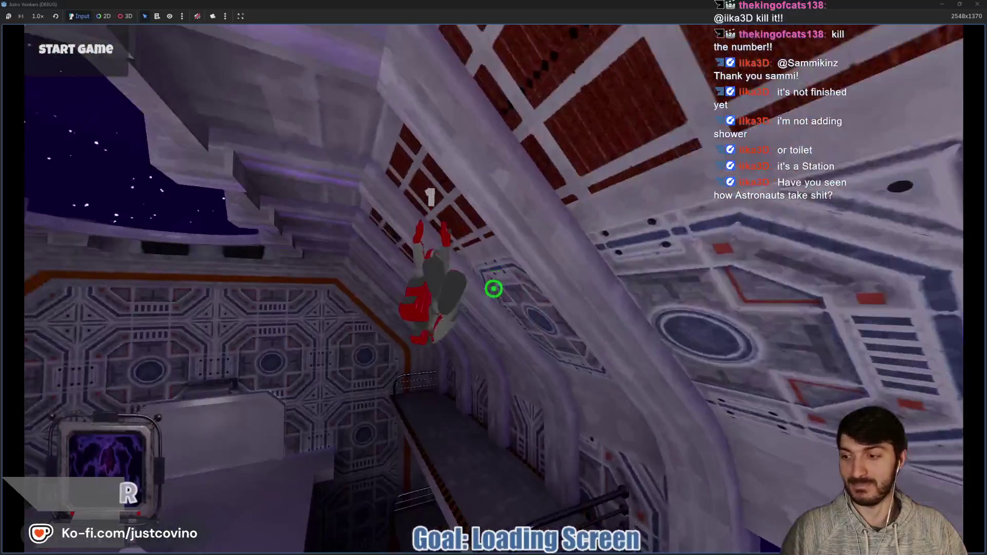
left_click(494, 288)
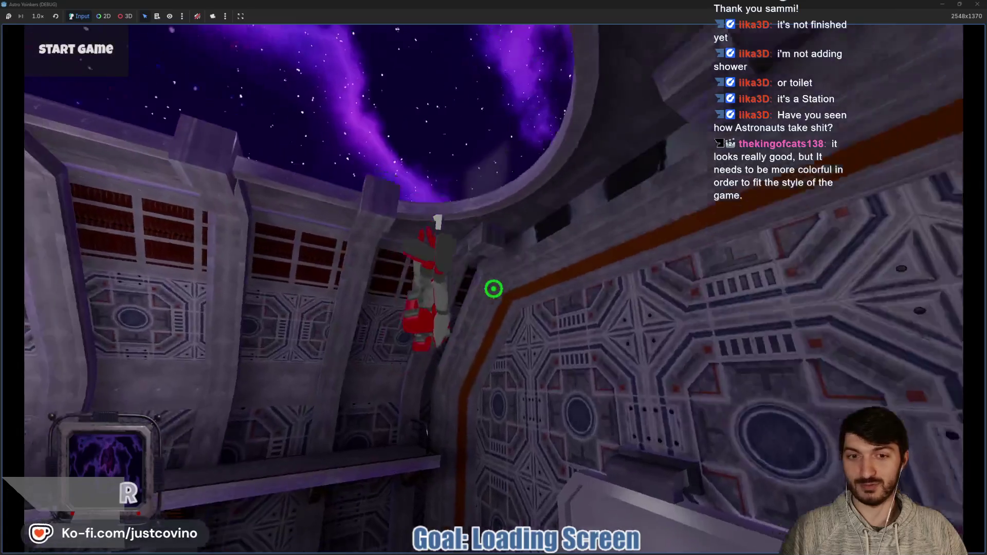
left_click(493, 288)
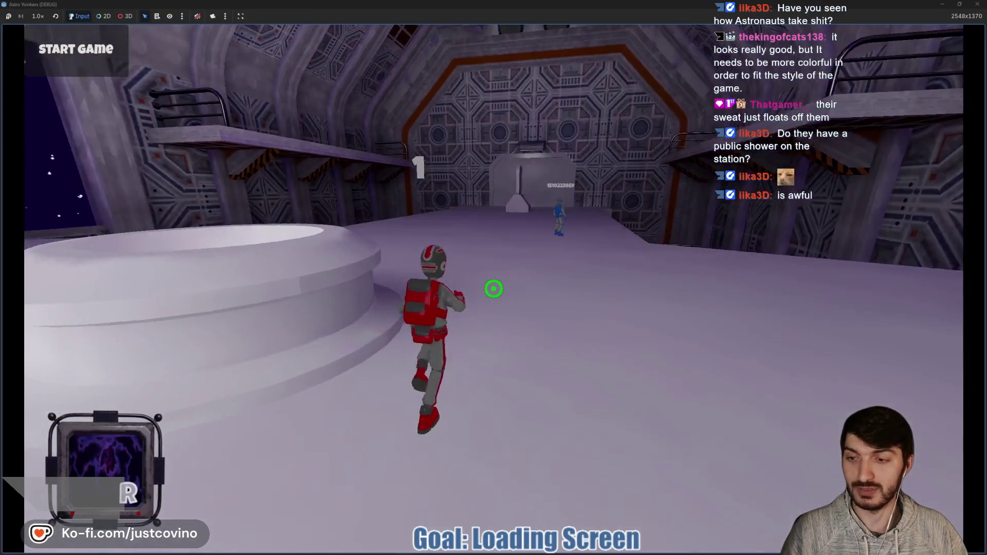
left_click(493, 288)
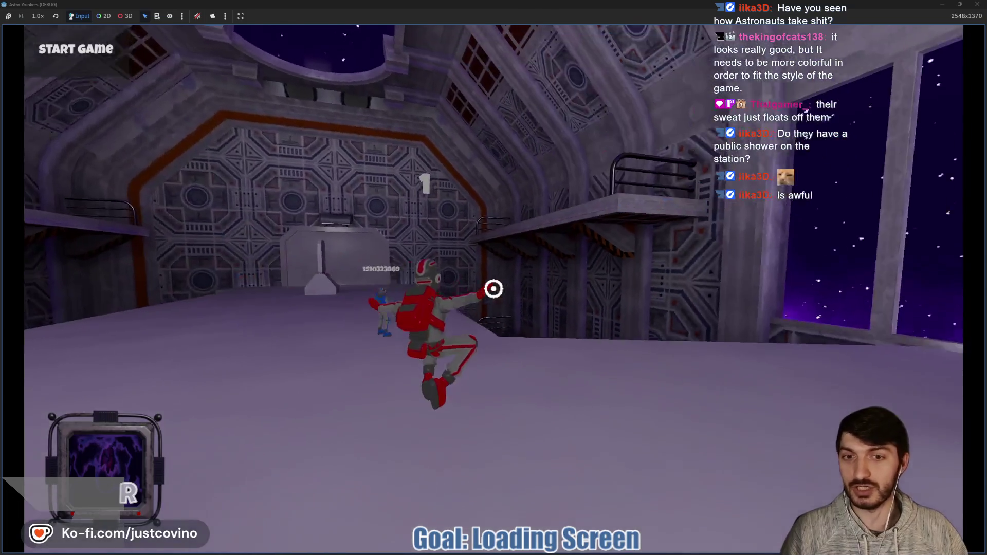
key("w")
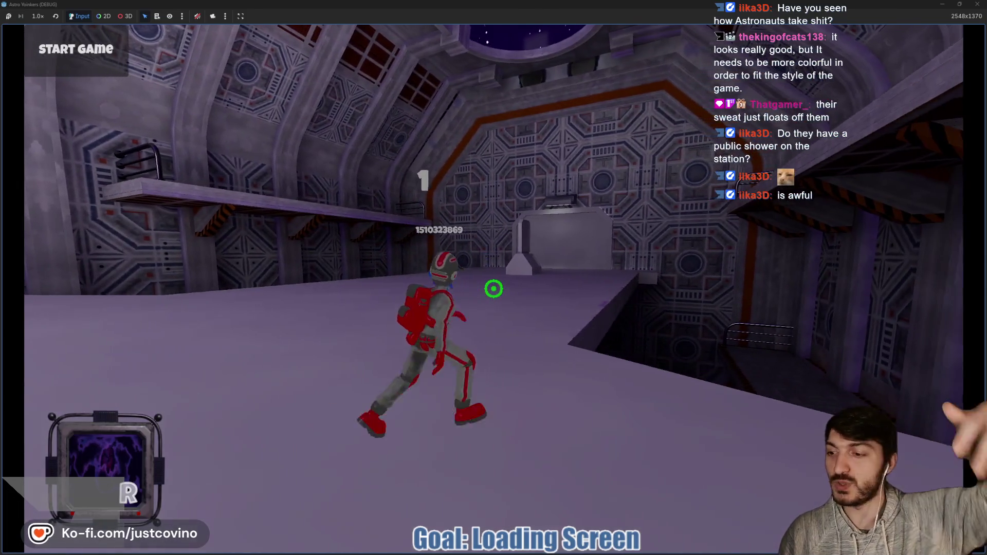
key("w")
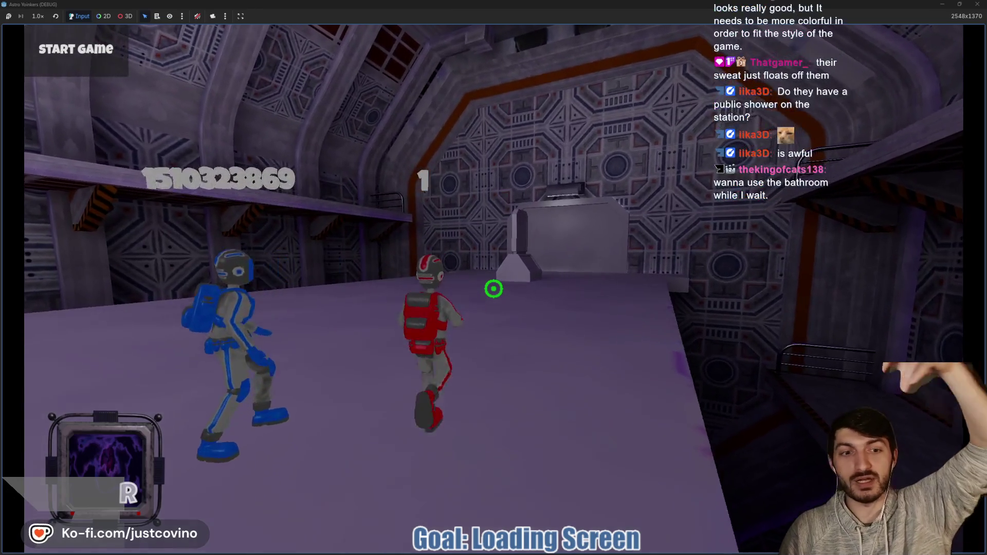
key("w")
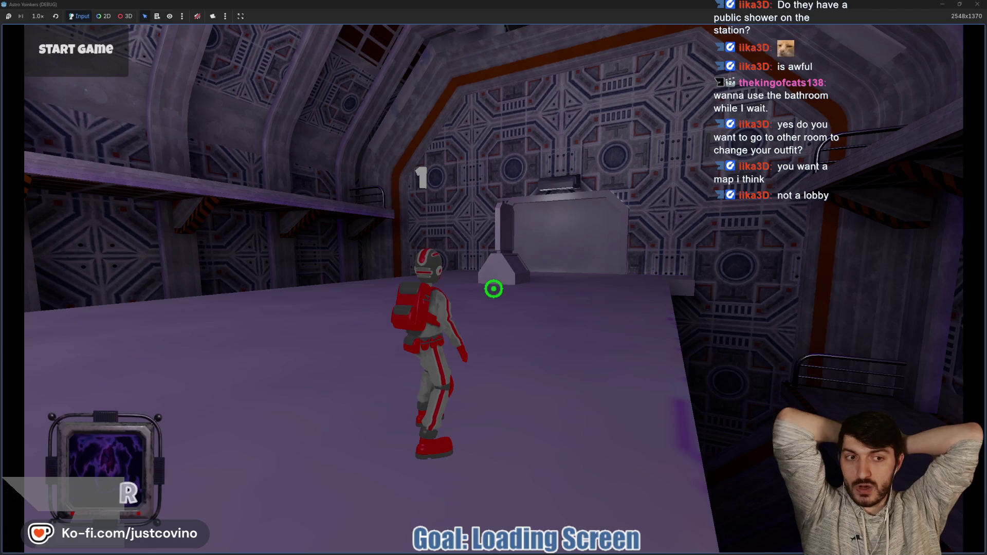
key("w")
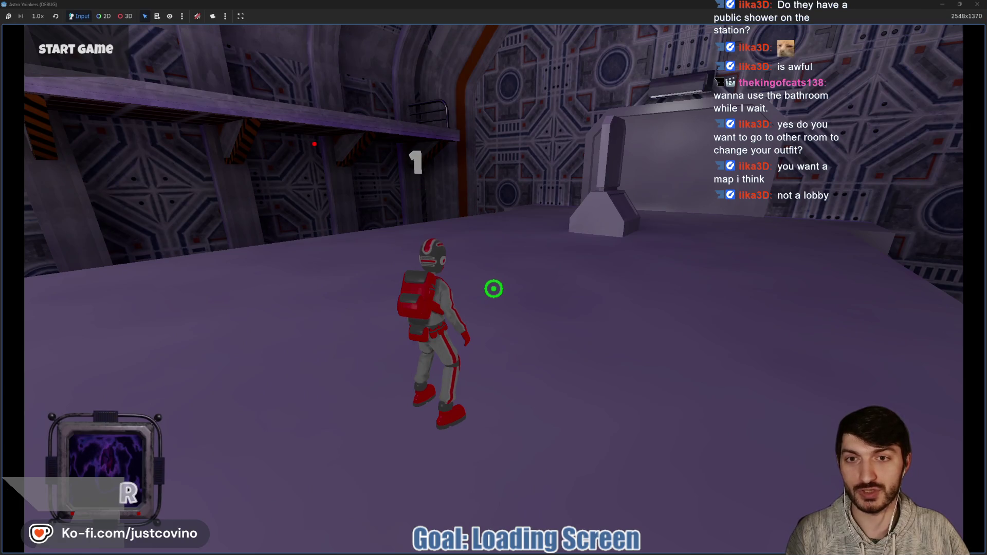
Outline the wall left of the pillar and the pillar area in red, then clear them
left_click_drag(288, 106, 458, 258)
mouse_move(483, 85)
left_mouse_down()
mouse_move(564, 220)
mouse_move(610, 255)
left_mouse_up()
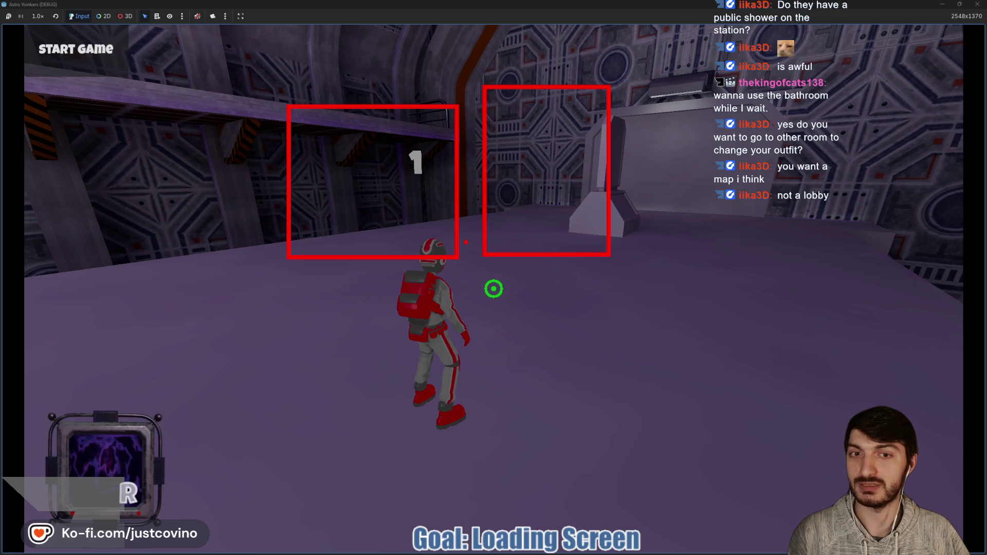
key("Escape")
Run, jump and grapple around the room, then shrink the game window
key("w")
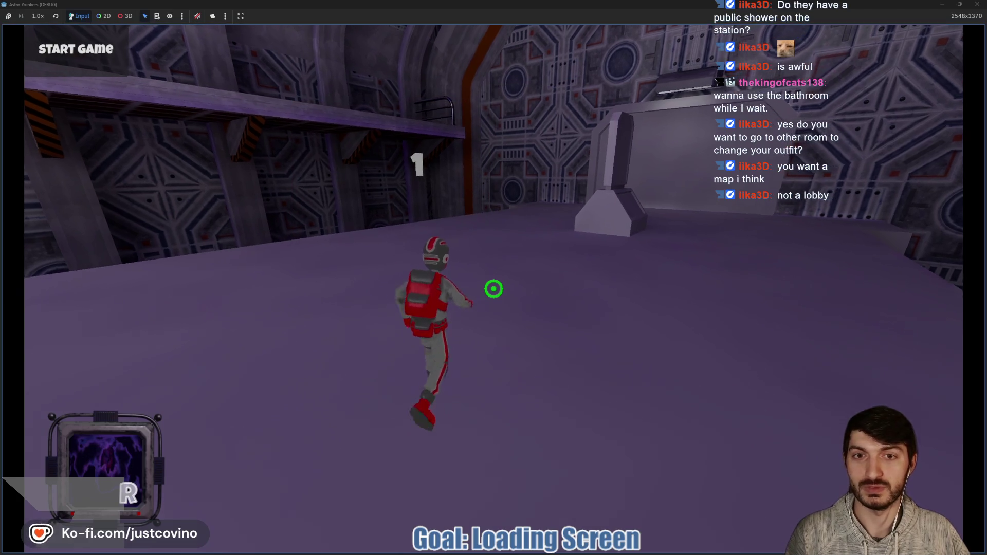
key("space")
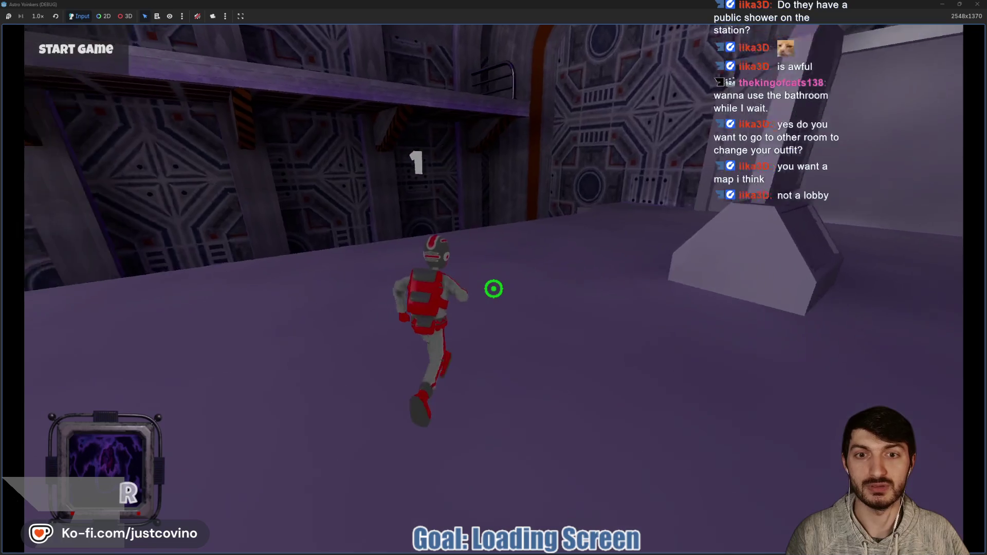
key("space")
key("a")
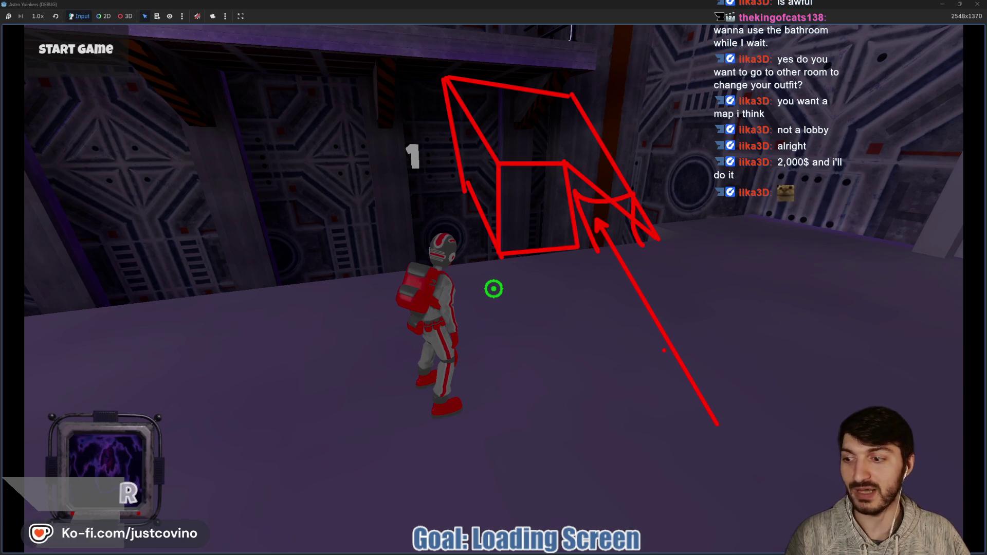
key("w")
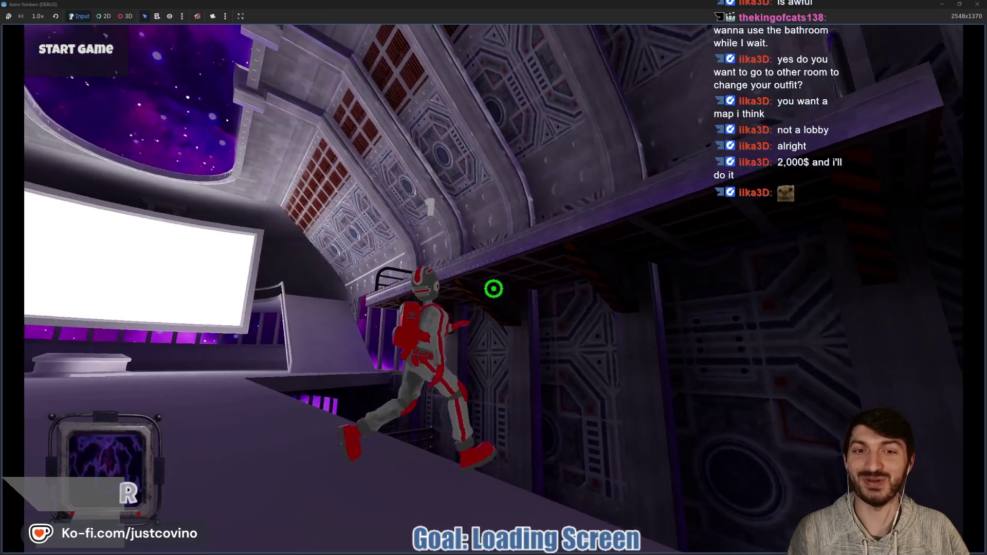
key("space")
left_click(493, 288)
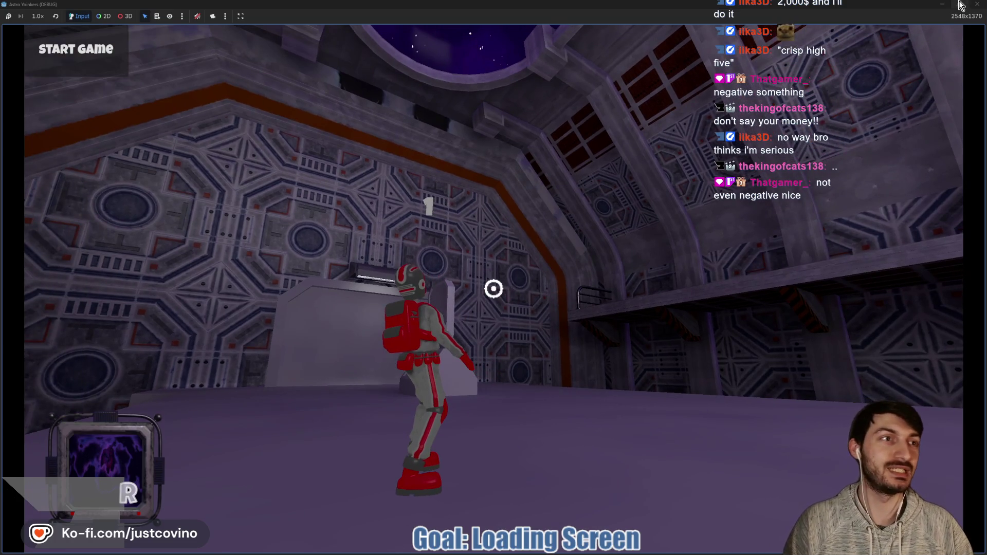
left_click(959, 4)
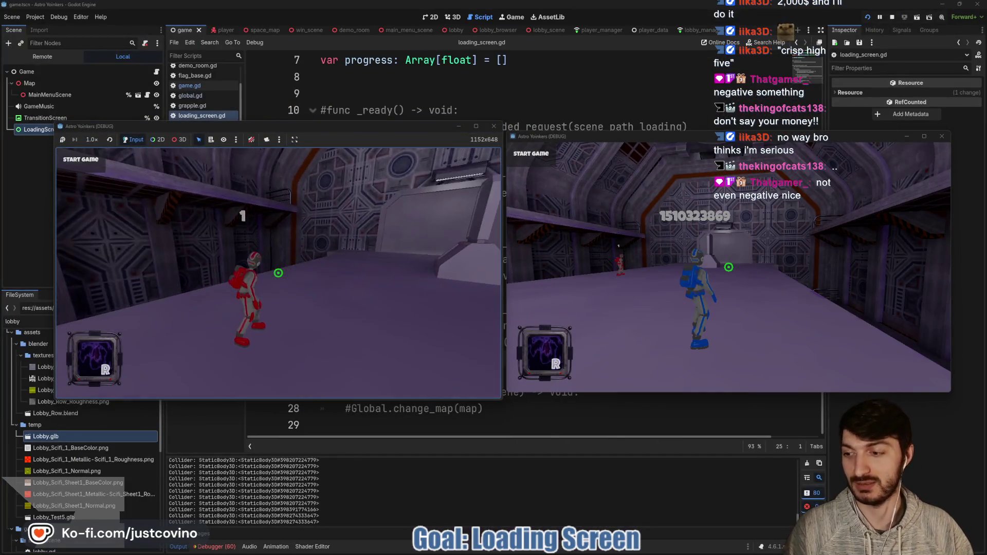
Grapple around the level in the left game client, then stop both running game windows with F8
left_click(278, 273)
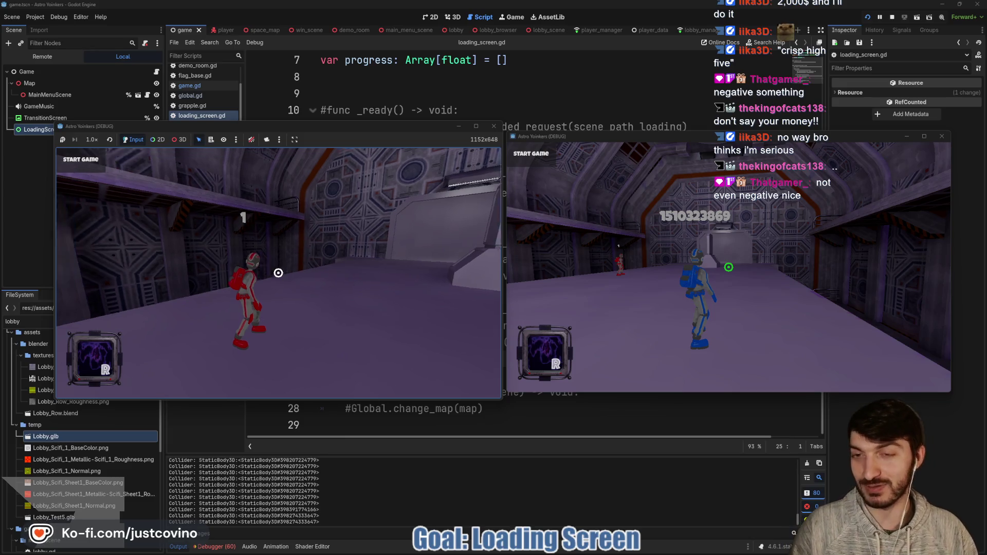
key("w")
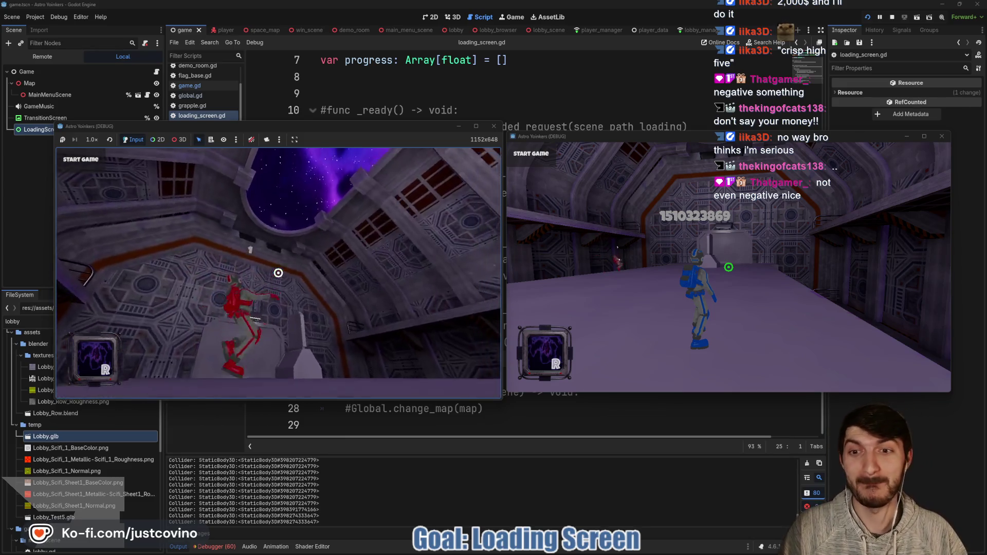
left_click(278, 273)
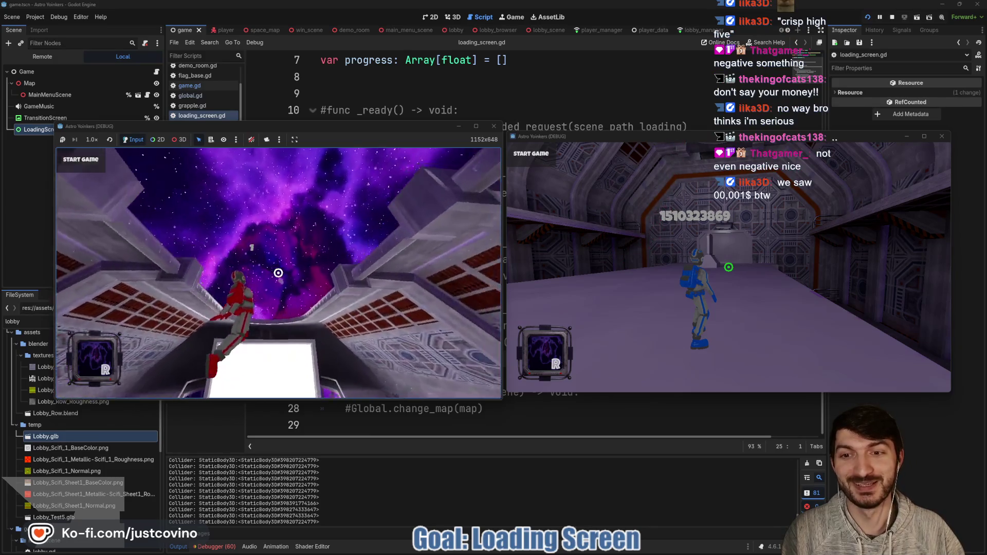
left_click(278, 273)
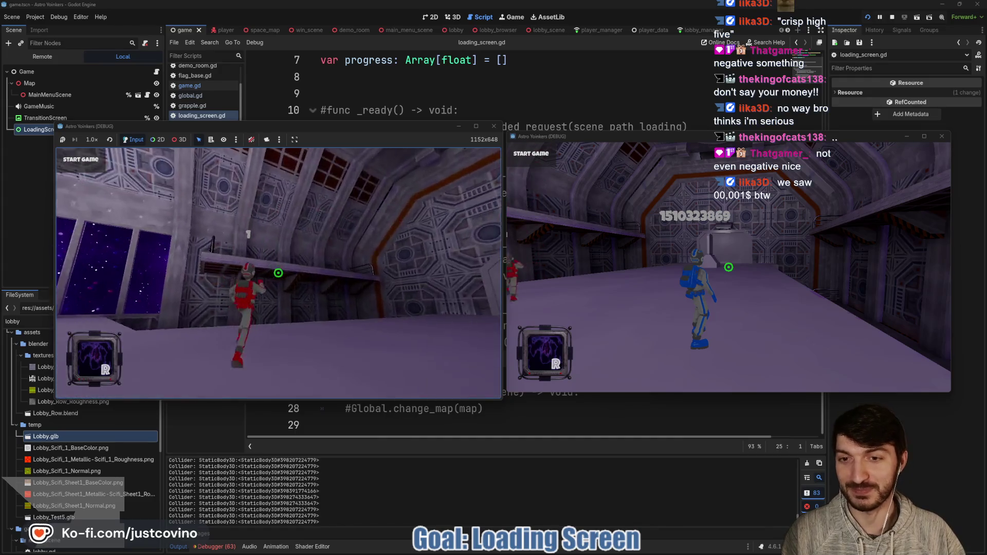
left_click(278, 273)
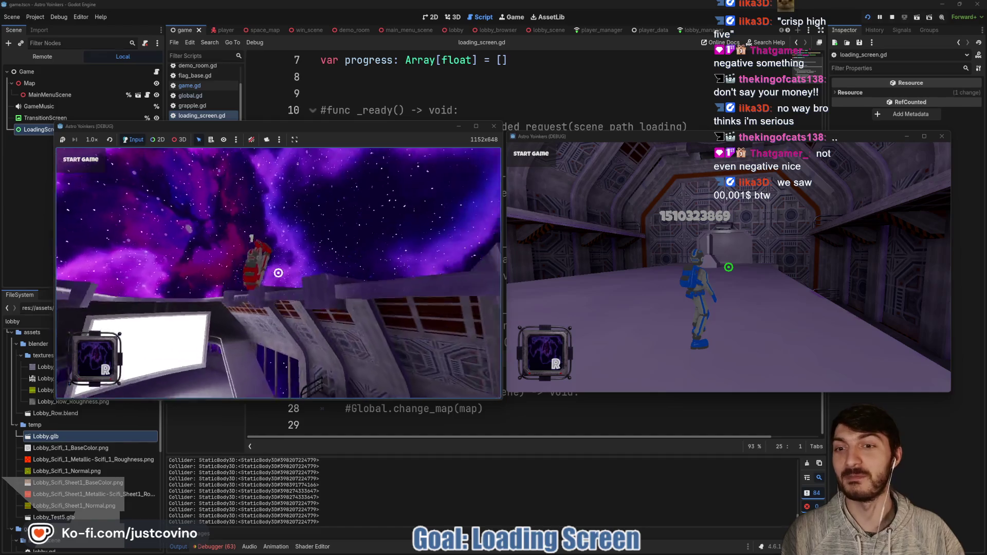
left_click(278, 273)
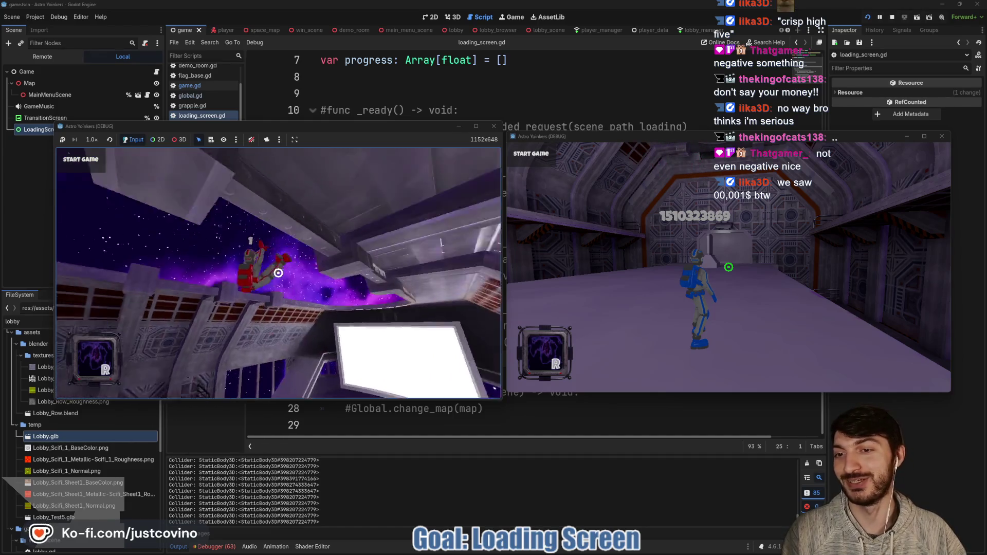
left_click(278, 273)
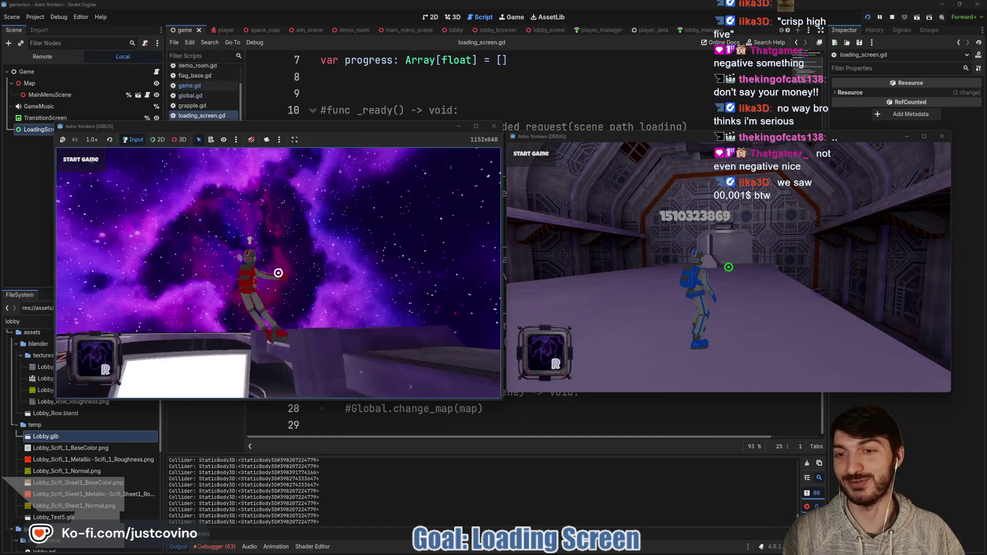
left_click(278, 273)
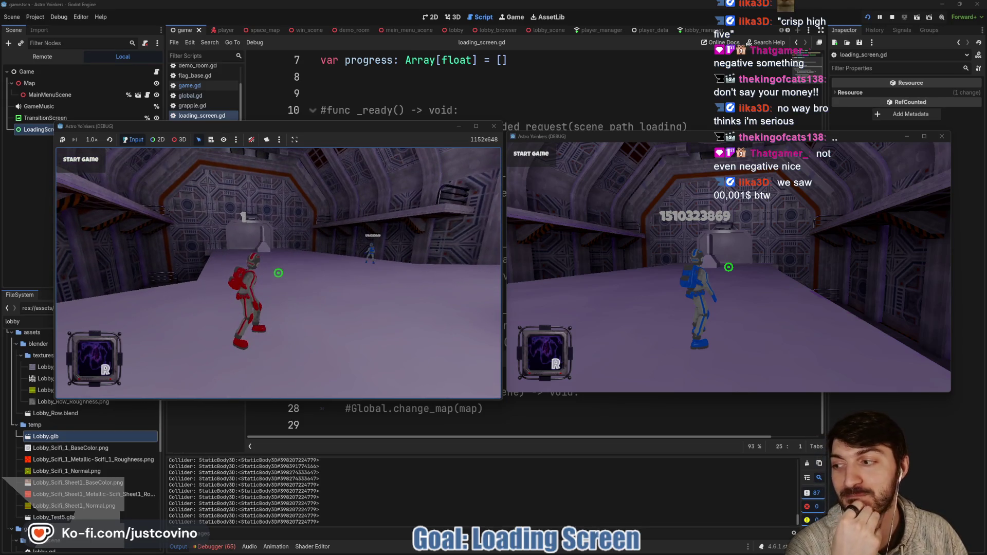
key("F8")
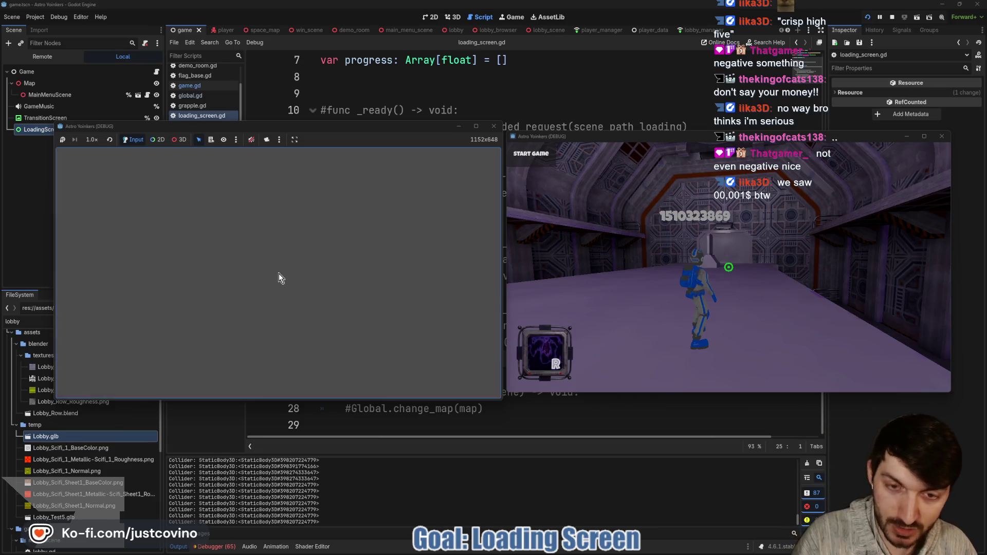
key("ctrl+s")
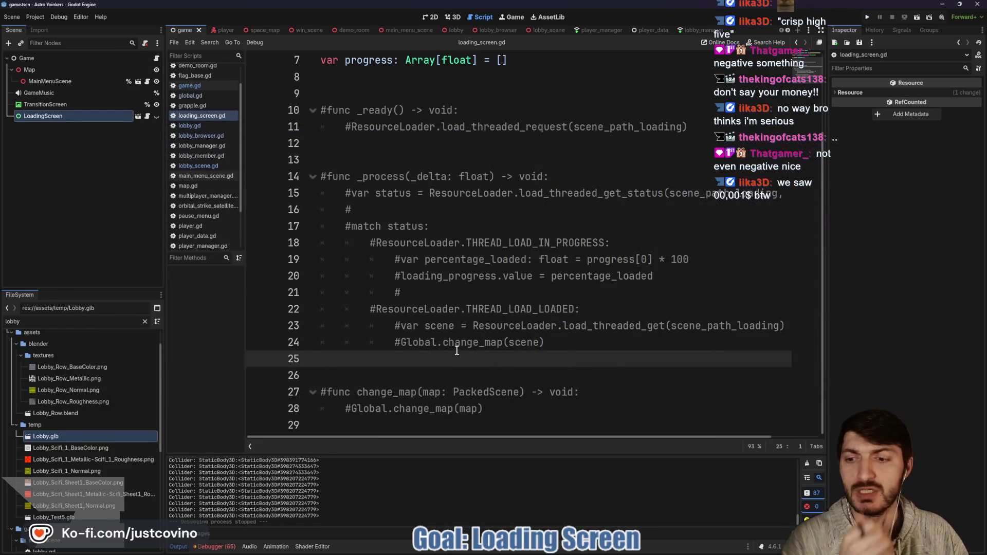
Uncomment lines 10–24 of loading_screen.gd with Ctrl+K, activating _ready and _process
scroll(432, 359, "up", 2)
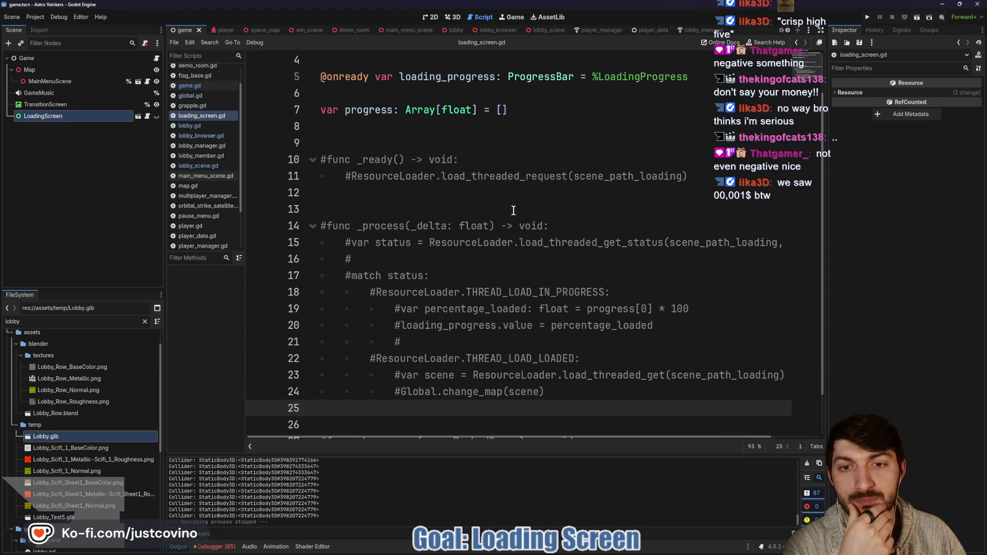
scroll(513, 211, "down", 1)
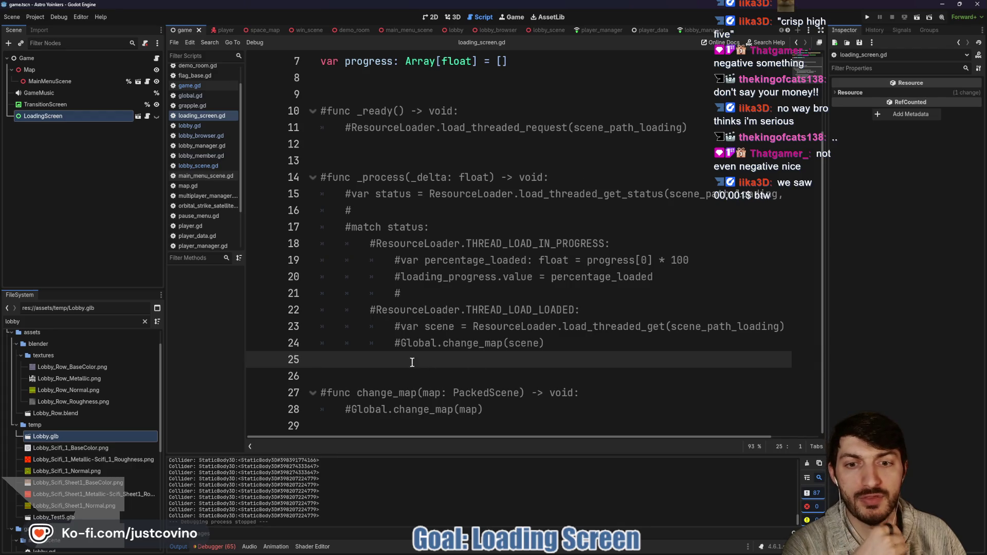
mouse_move(344, 359)
left_mouse_down()
mouse_move(314, 128)
mouse_move(286, 114)
left_mouse_up()
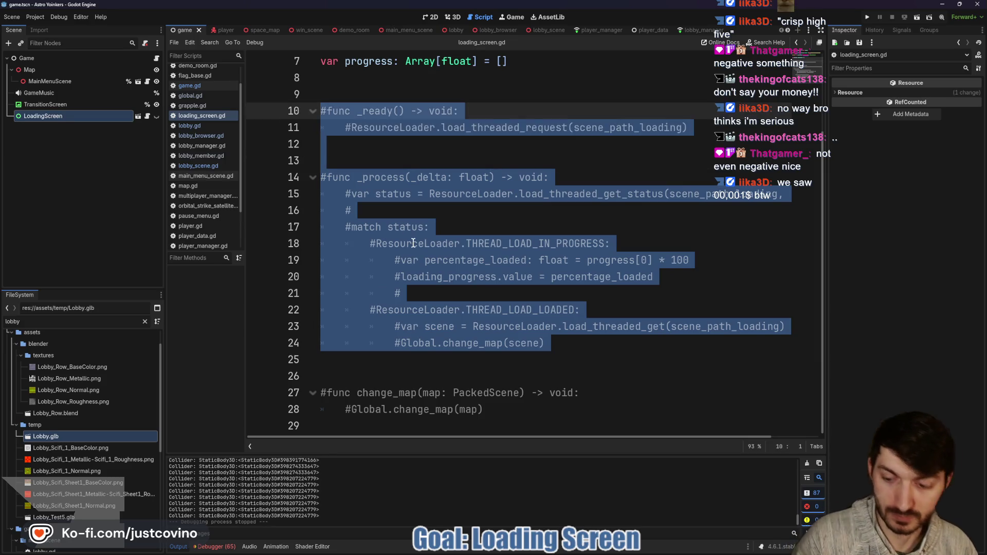
key("ctrl+k")
left_click(538, 149)
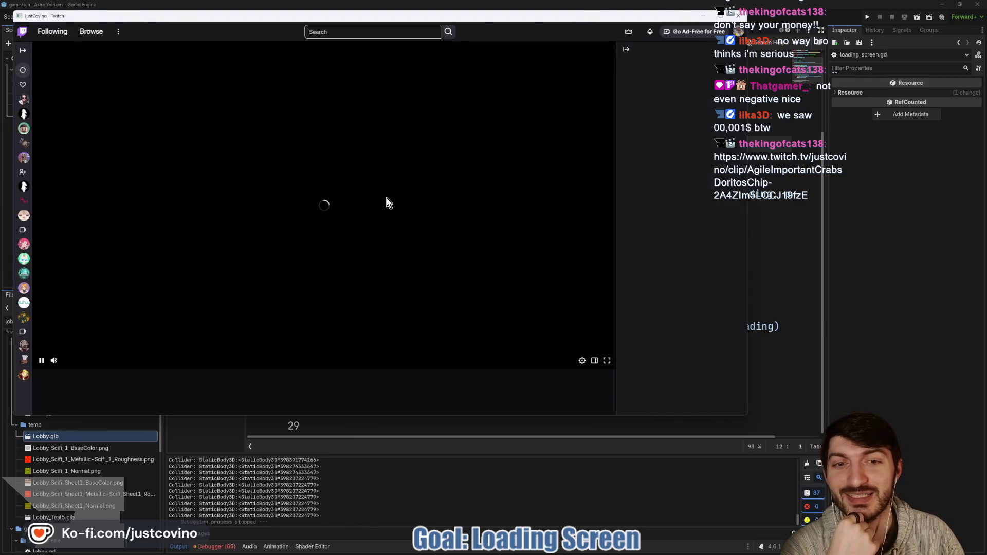
scroll(374, 309, "down", 4)
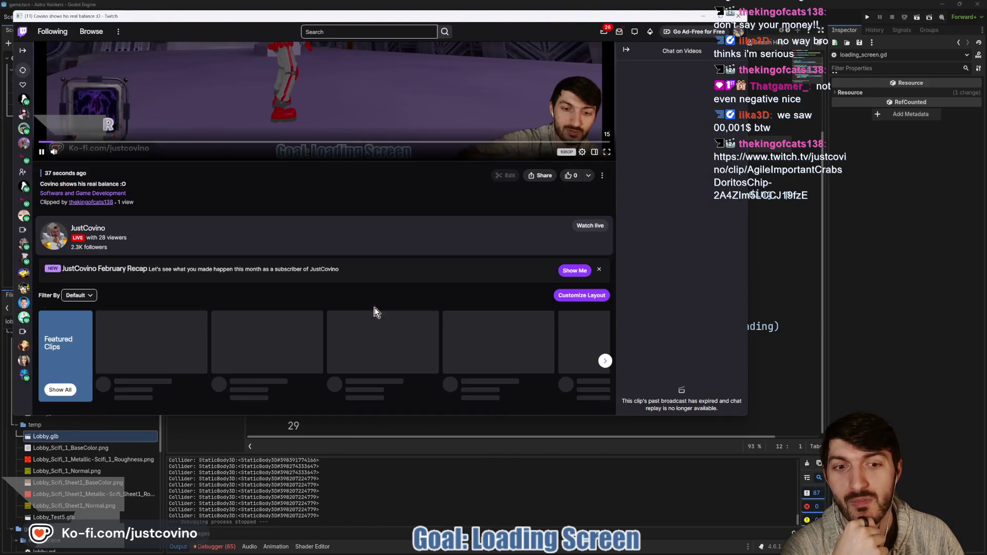
scroll(334, 309, "up", 4)
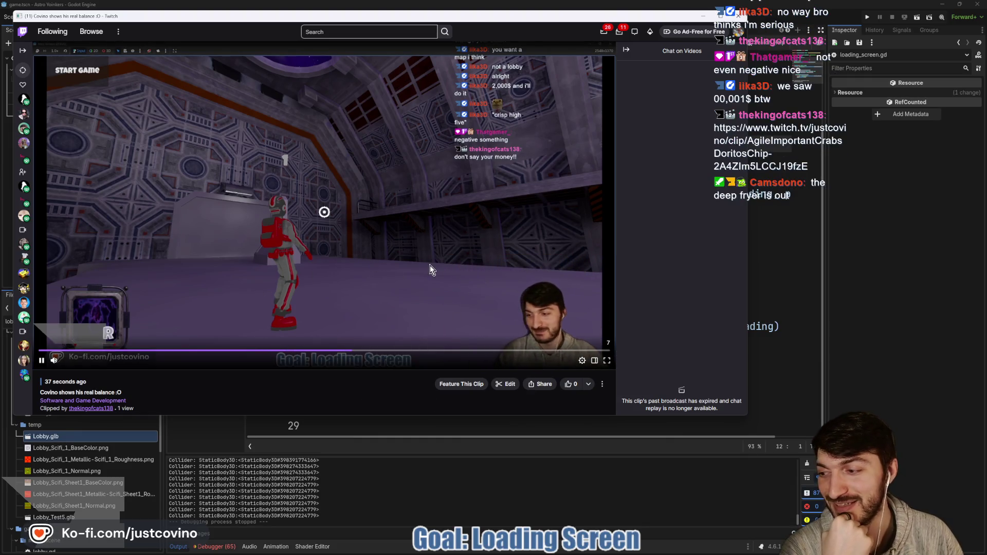
left_click(738, 16)
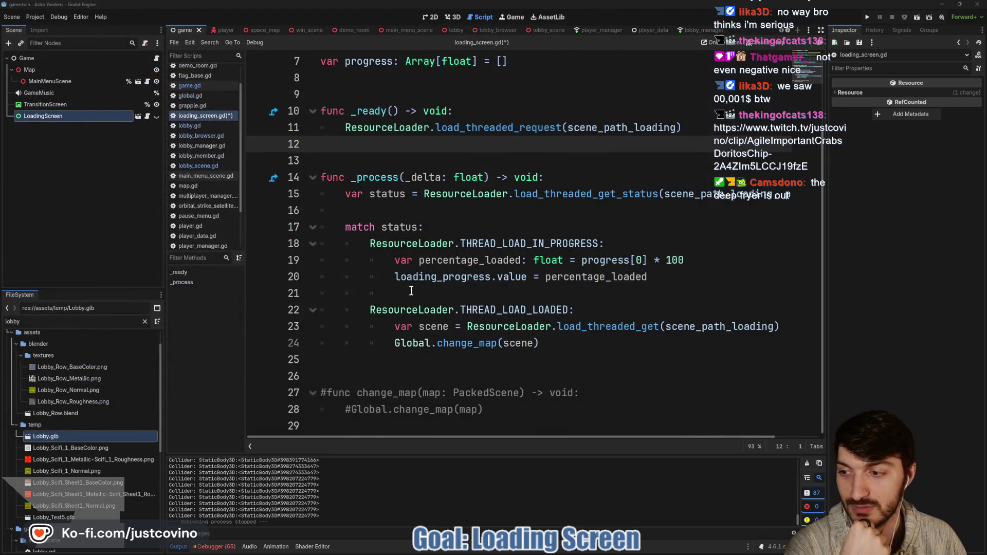
left_click(443, 297)
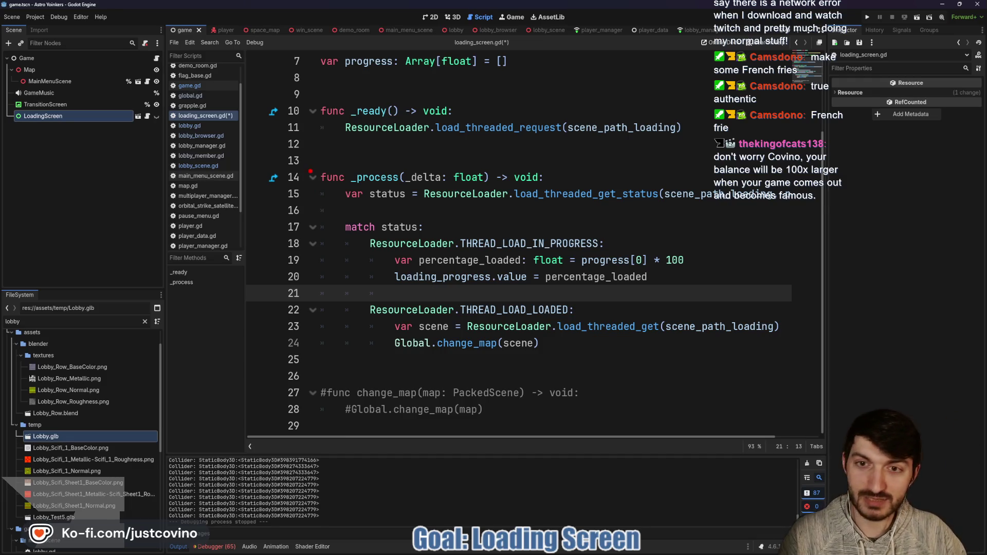
mouse_move(324, 196)
left_mouse_down()
mouse_move(333, 163)
mouse_move(423, 181)
left_mouse_up()
mouse_move(490, 181)
left_mouse_down()
mouse_move(516, 203)
mouse_move(488, 181)
left_mouse_up()
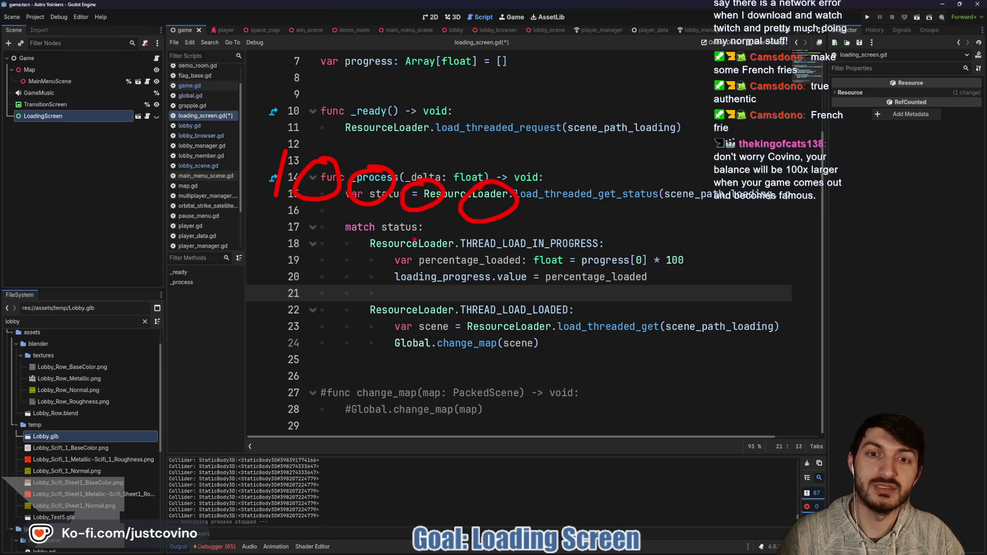
left_click_drag(394, 206, 389, 226)
key("ctrl+z")
left_click_drag(340, 203, 317, 235)
mouse_move(398, 135)
left_mouse_down()
mouse_move(615, 317)
mouse_move(272, 128)
left_mouse_up()
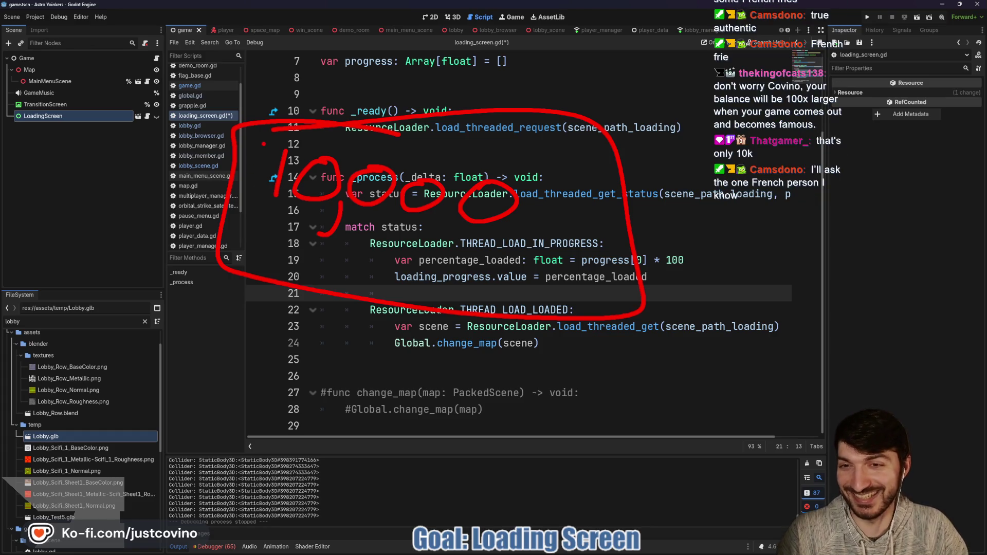
left_click_drag(266, 140, 241, 169)
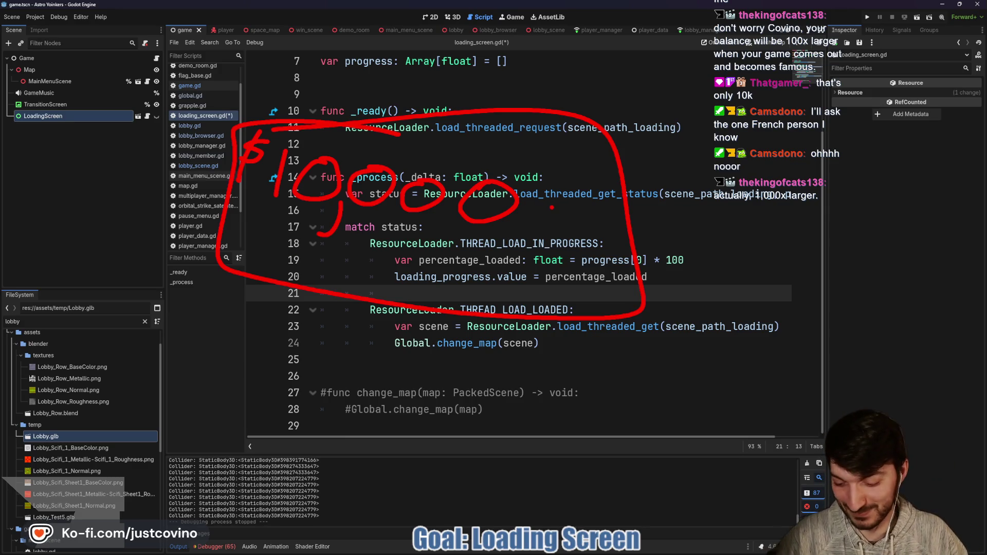
key("ctrl+z")
key("ctrl+z")
key("ctrl+z")
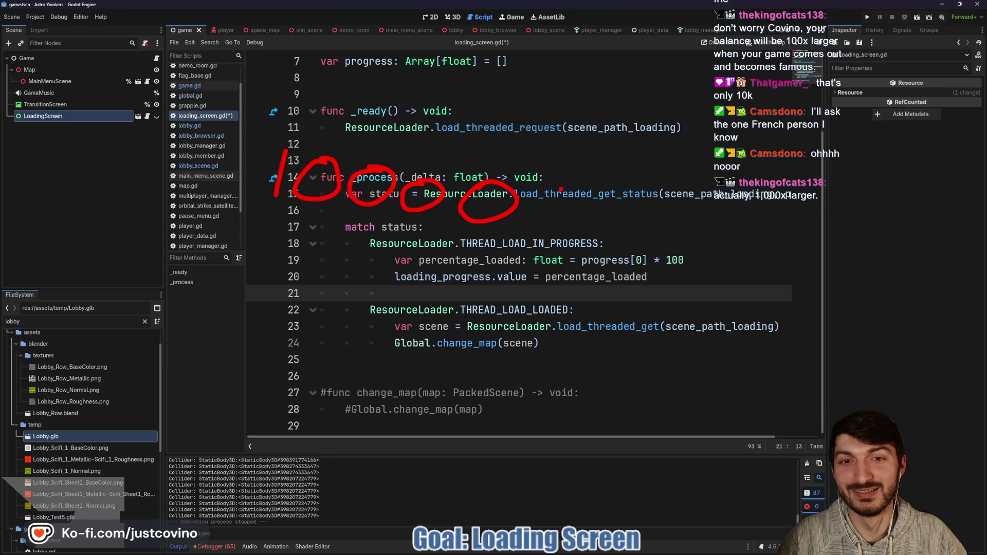
mouse_move(561, 190)
left_mouse_down()
mouse_move(546, 189)
mouse_move(559, 187)
left_mouse_up()
left_click_drag(397, 204, 381, 233)
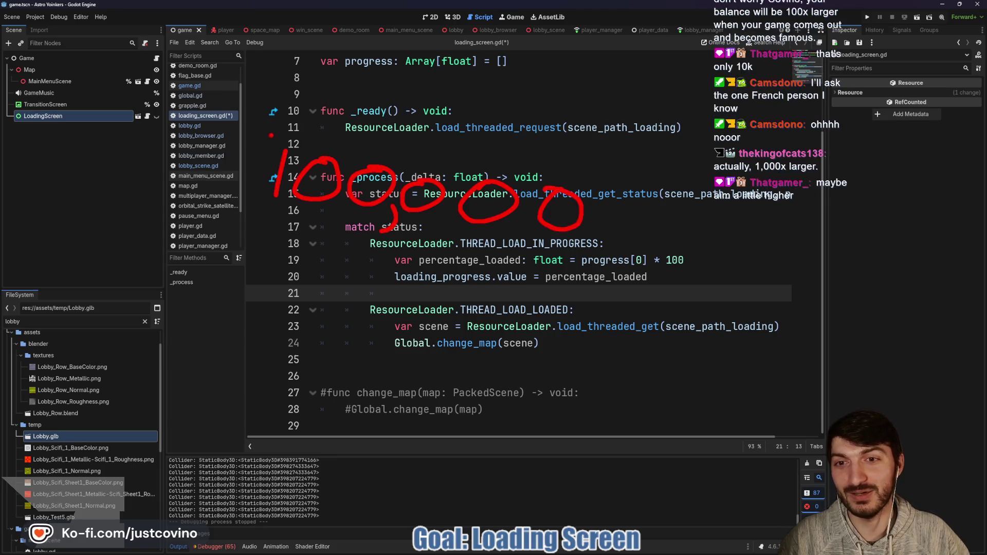
left_click_drag(271, 135, 260, 169)
mouse_move(363, 95)
left_mouse_down()
mouse_move(356, 248)
mouse_move(637, 98)
mouse_move(320, 92)
left_mouse_up()
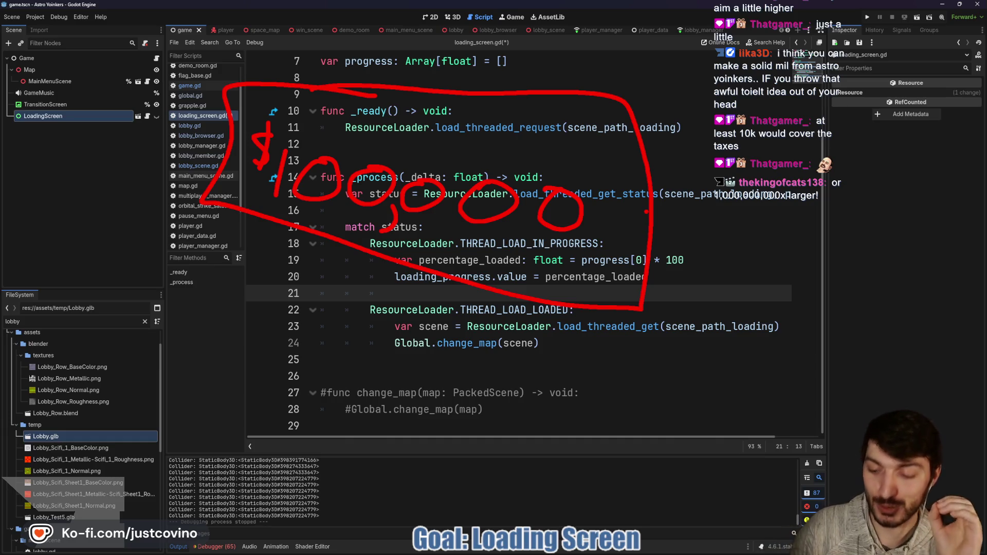
key("Escape")
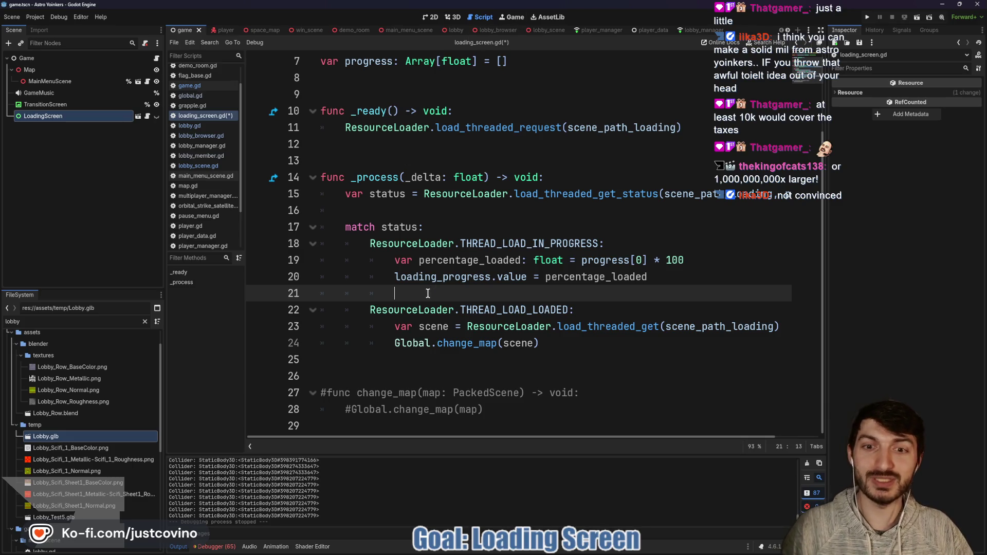
Save loading_screen.gd, then sketch a red 100 with many trailing zeros and commas over the code
key("ctrl+s")
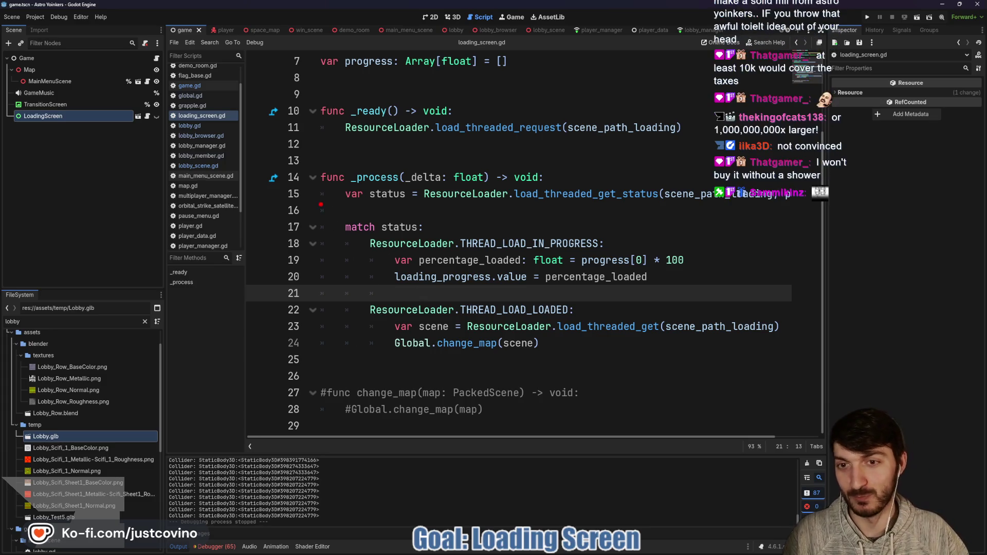
left_click_drag(277, 140, 273, 177)
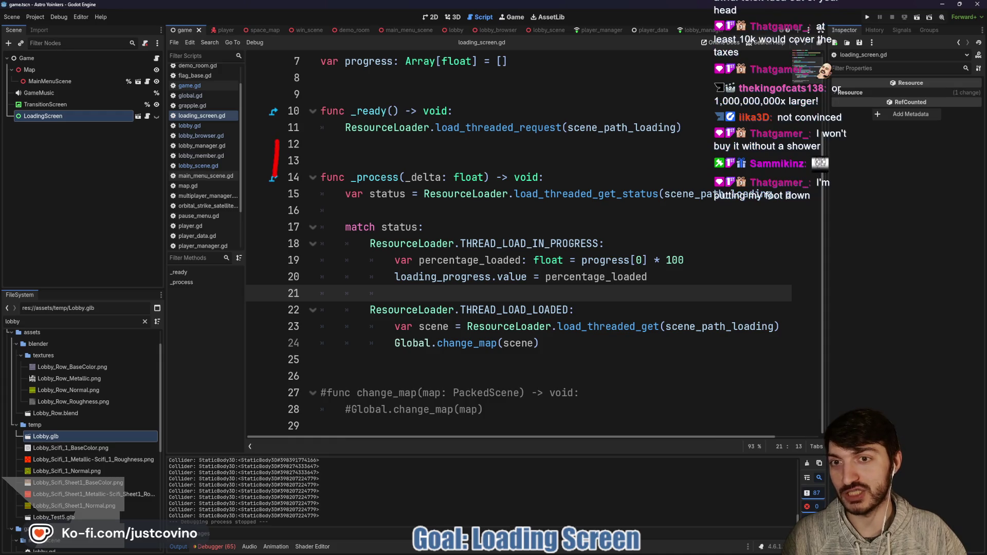
left_click_drag(308, 147, 362, 149)
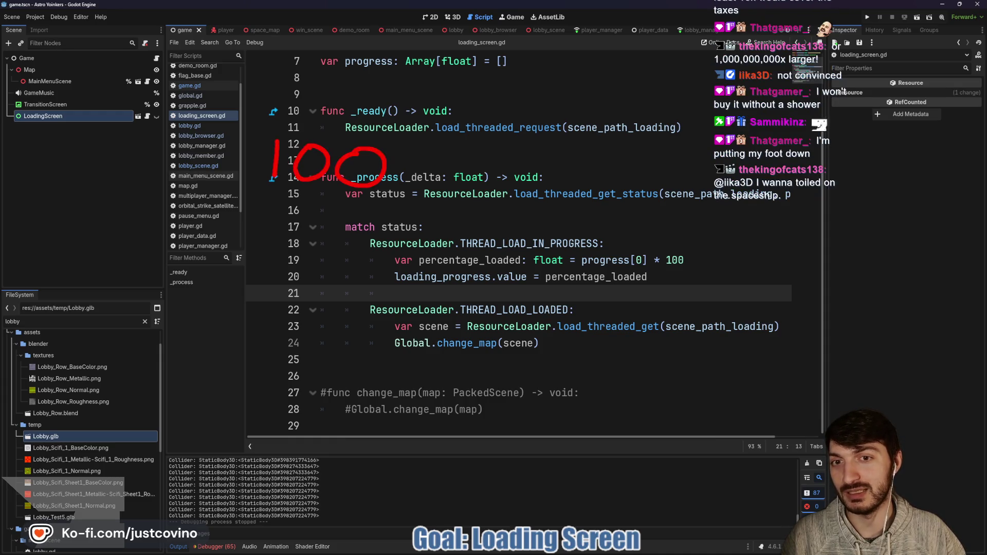
left_click(418, 184)
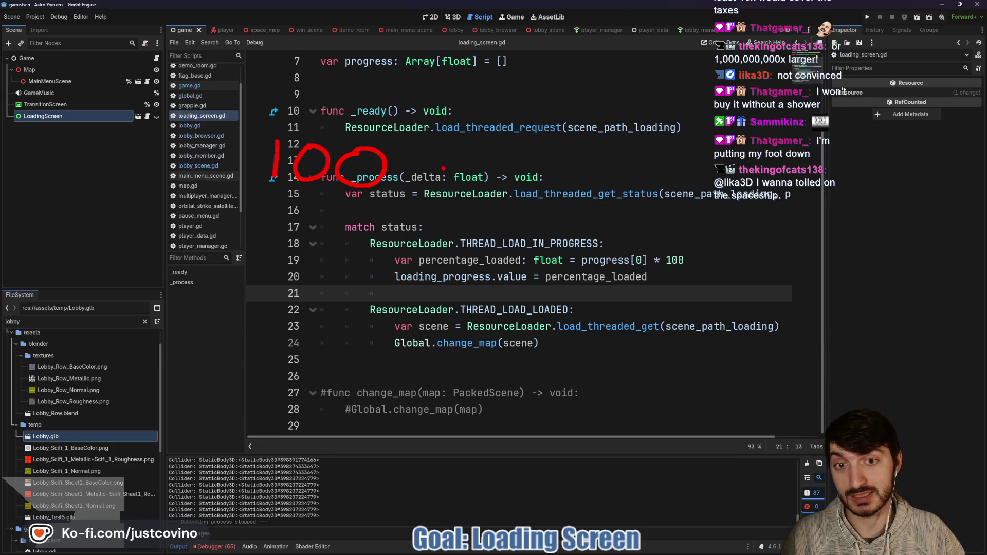
left_click_drag(439, 165, 443, 165)
mouse_move(486, 173)
left_mouse_down()
mouse_move(473, 208)
mouse_move(487, 178)
left_mouse_up()
left_click_drag(507, 208, 529, 180)
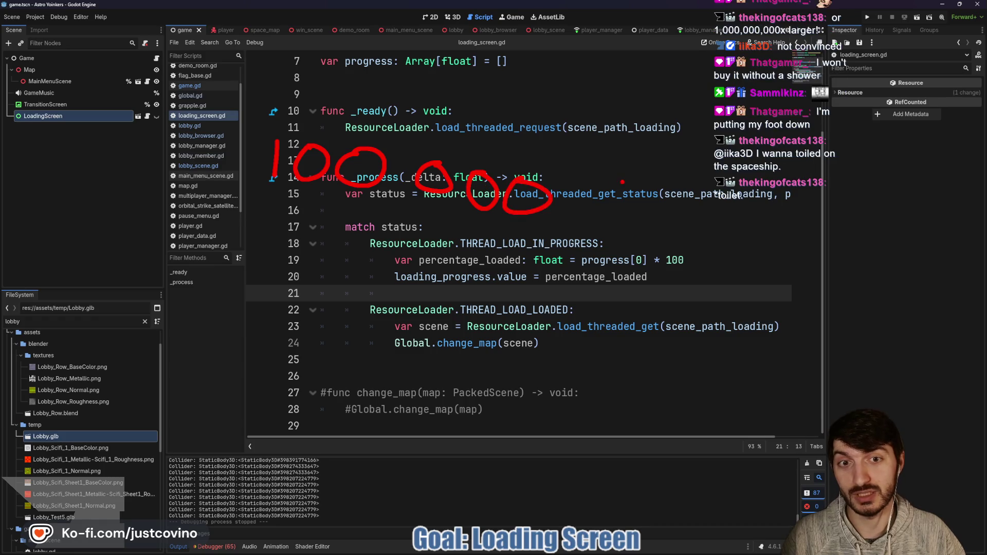
left_click_drag(614, 181, 609, 180)
left_click_drag(681, 184, 683, 185)
left_click_drag(742, 198, 750, 197)
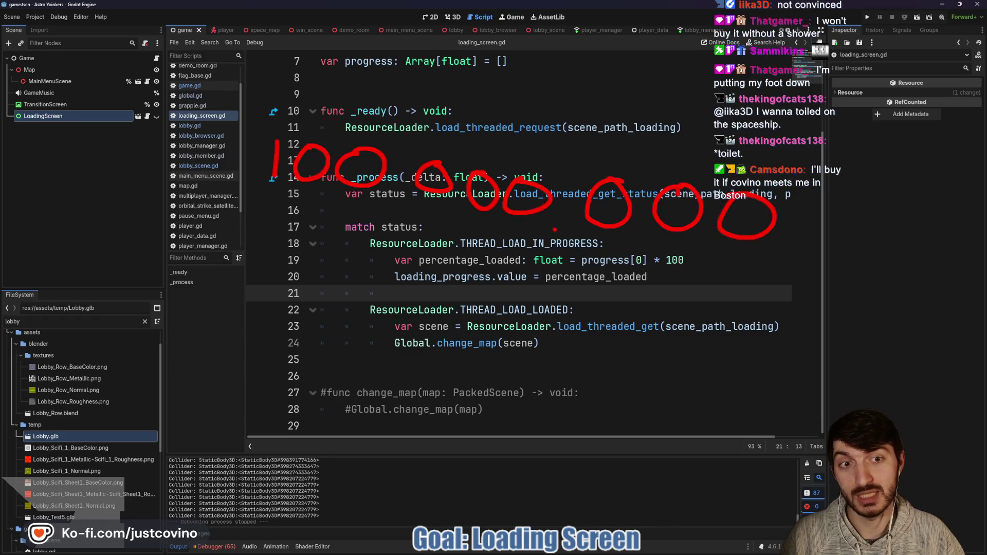
left_click_drag(551, 216, 512, 253)
left_click_drag(395, 191, 366, 234)
Loop red around lines 10–24, add a dollar sign and more zeros, then clear the annotations
mouse_move(478, 116)
left_mouse_down()
mouse_move(216, 119)
mouse_move(820, 345)
mouse_move(329, 111)
left_mouse_up()
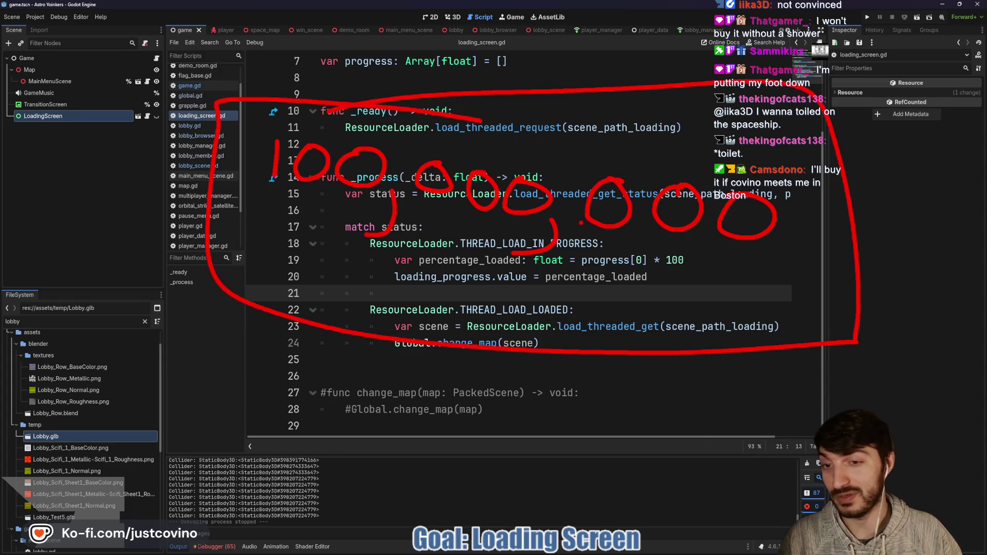
left_click_drag(268, 121, 239, 152)
left_click_drag(251, 105, 244, 167)
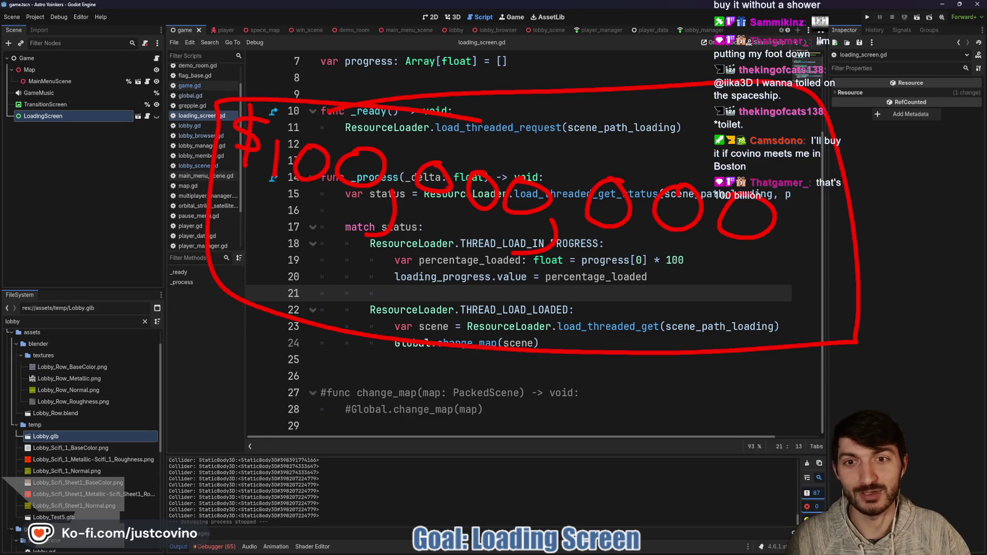
left_click_drag(785, 233, 768, 258)
mouse_move(806, 224)
left_mouse_down()
mouse_move(821, 230)
mouse_move(822, 218)
left_mouse_up()
mouse_move(828, 231)
left_mouse_down()
mouse_move(841, 254)
mouse_move(856, 254)
left_mouse_up()
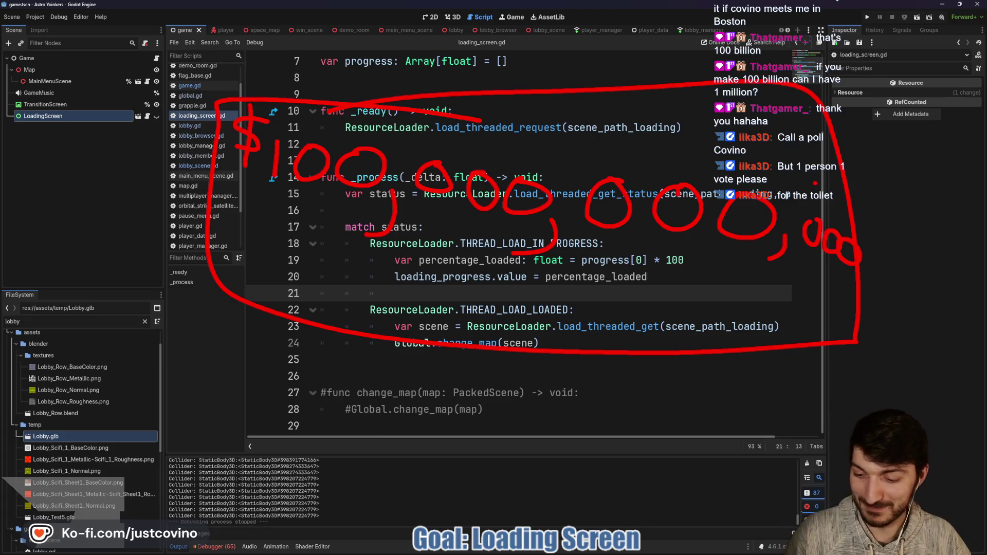
key("Escape")
left_click(461, 222)
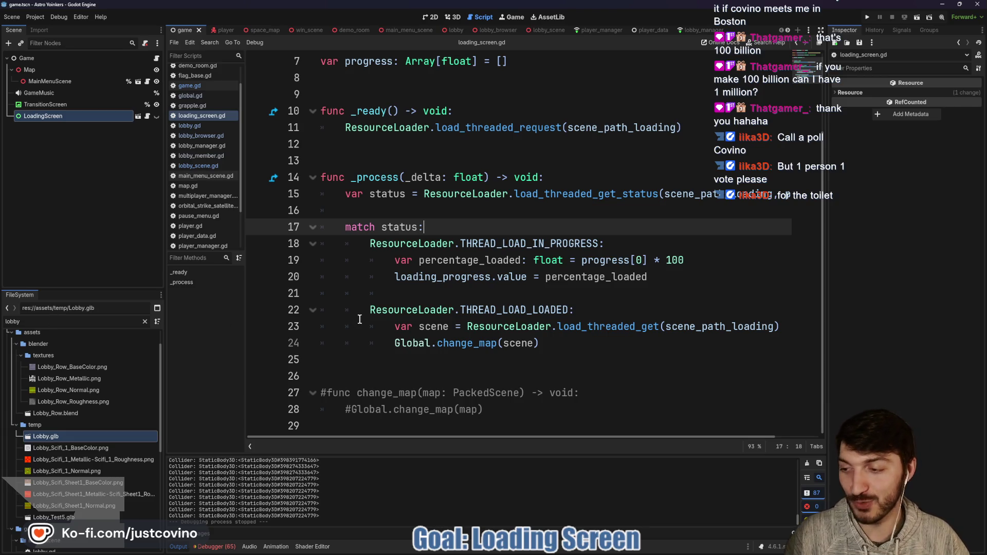
left_click(407, 196)
left_click(406, 212)
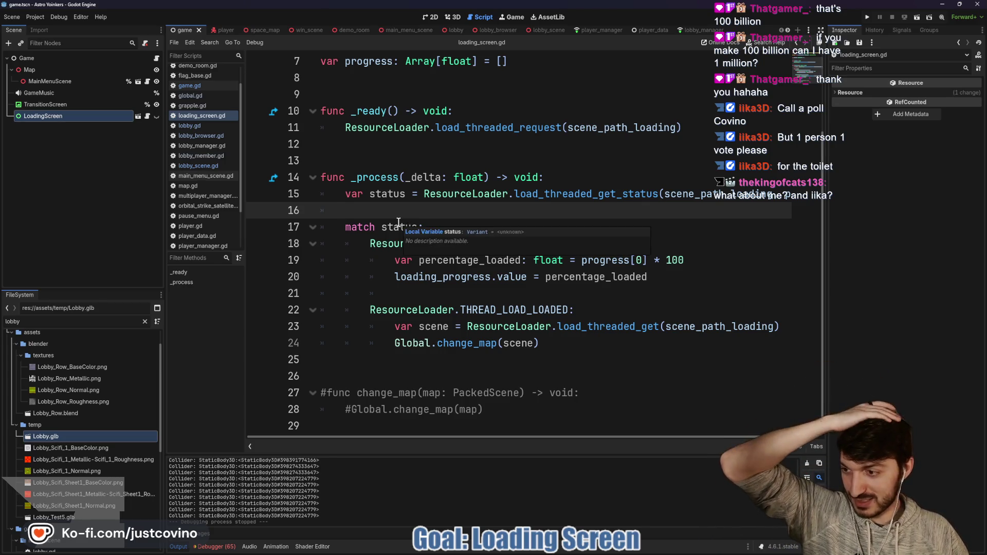
key("alt+Tab")
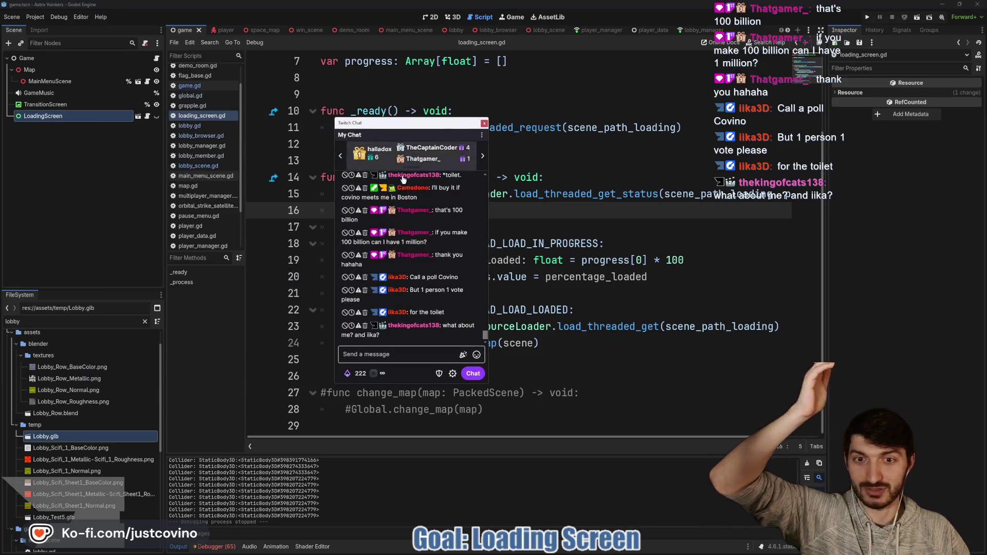
key("alt+Tab")
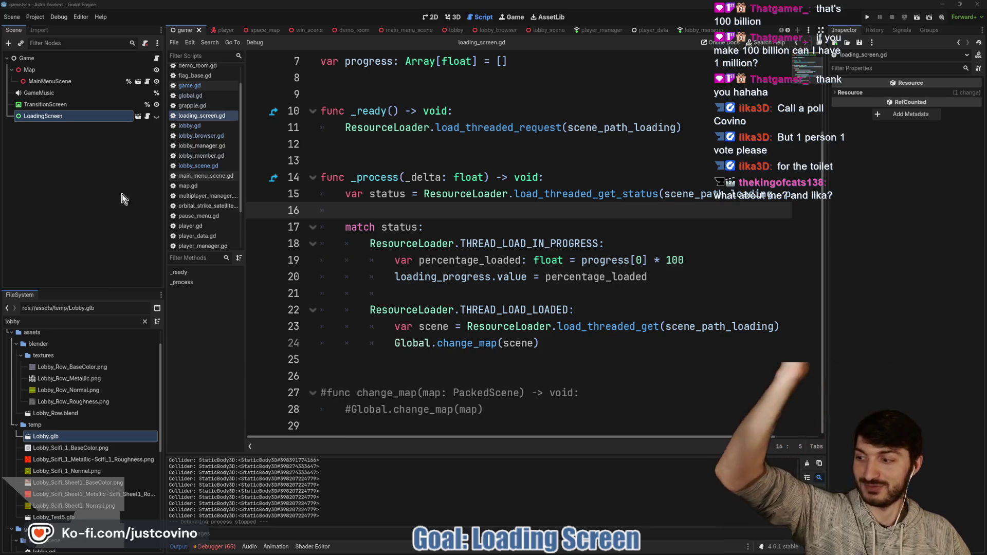
left_click(403, 298)
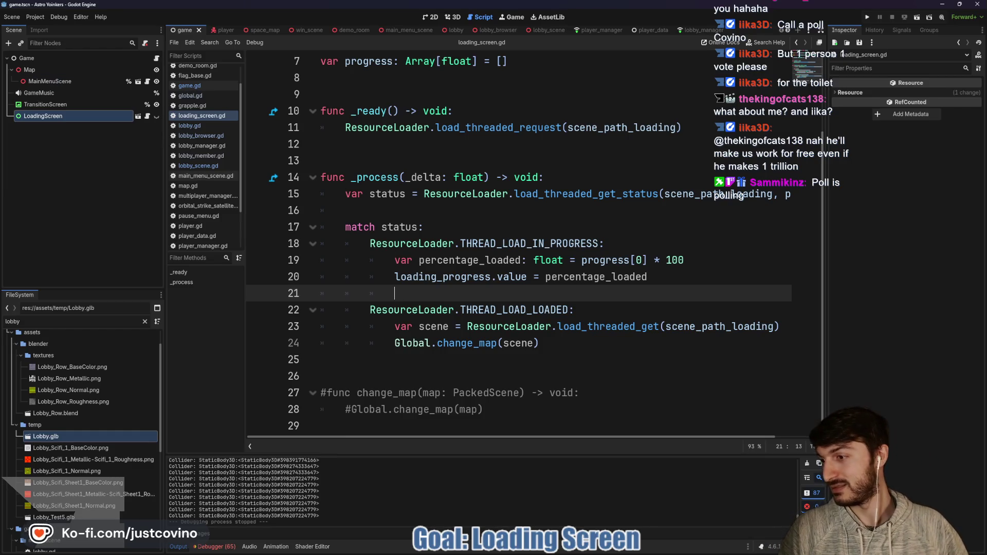
Vote Yay in the 'Toilet on space station?' chat poll
key("alt+Tab")
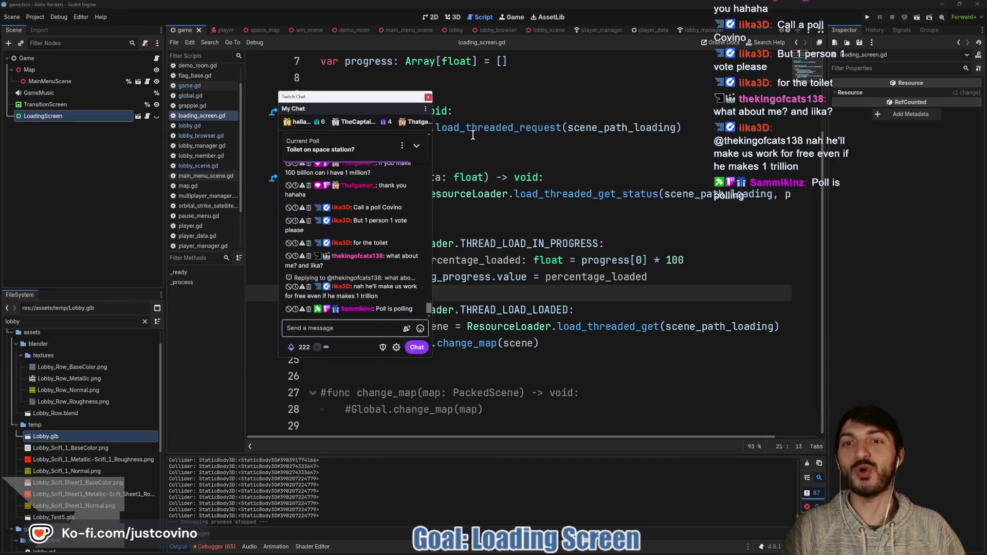
left_click(303, 164)
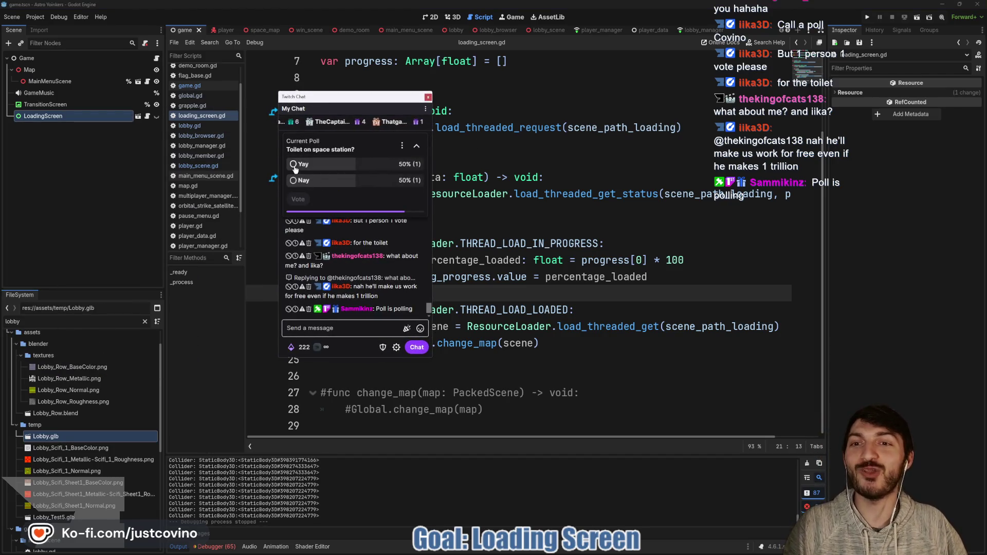
left_click(303, 205)
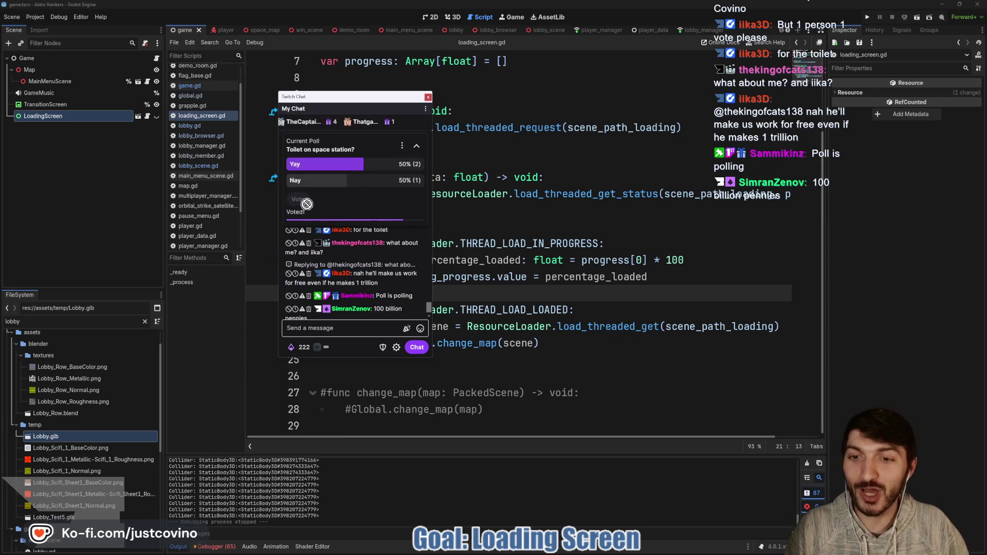
scroll(391, 258, "down", 1)
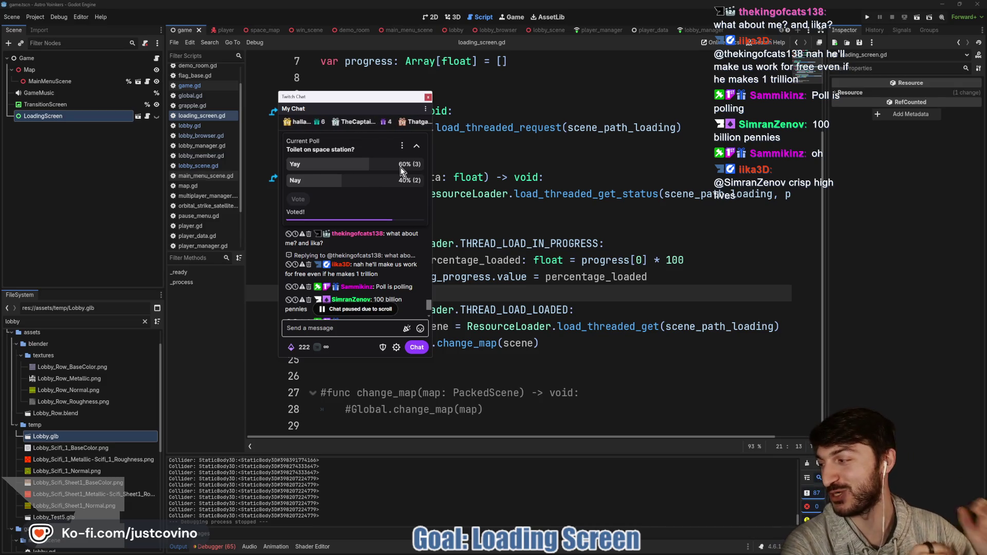
Collapse the poll, move the chat window off the code, and return to the lobby scene
left_click(418, 148)
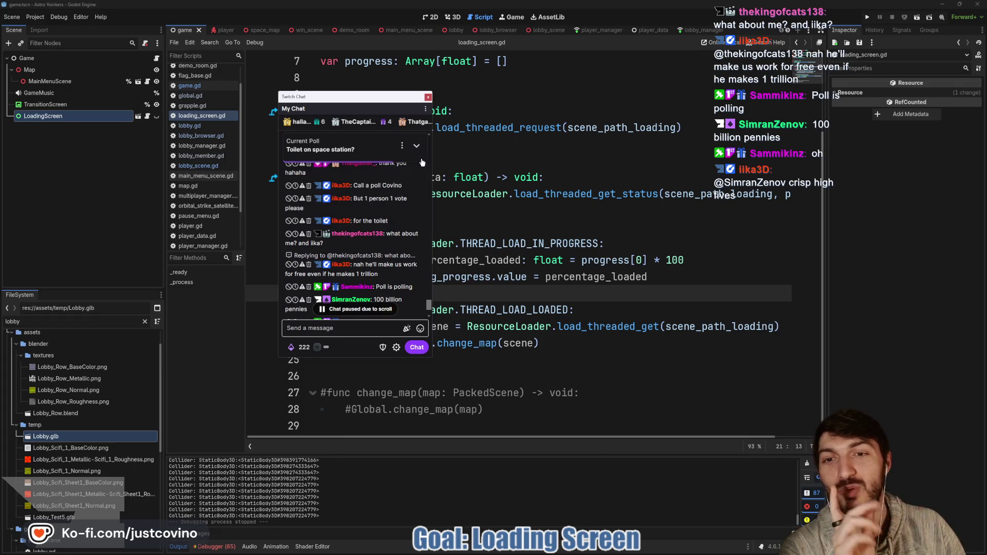
scroll(376, 211, "down", 2)
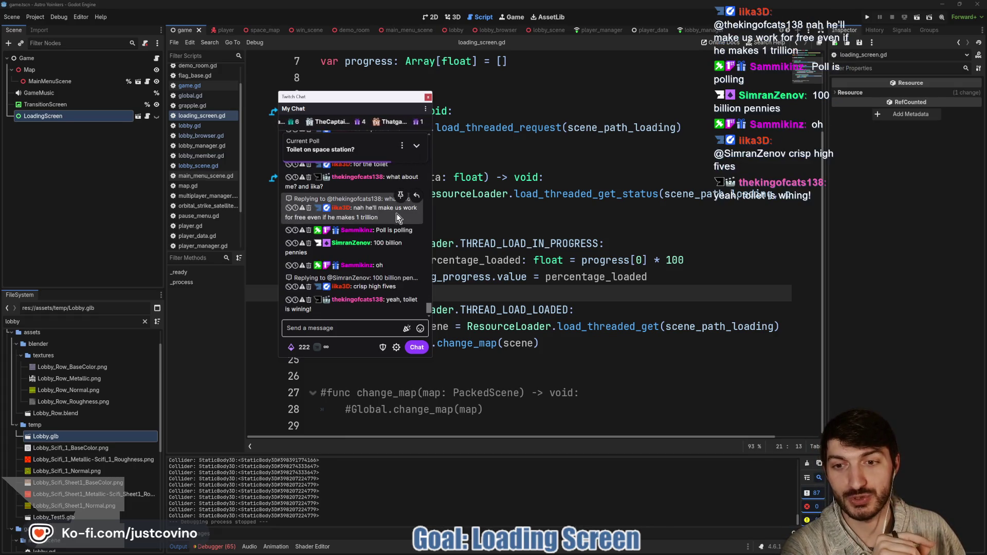
left_click_drag(352, 98, 0, 90)
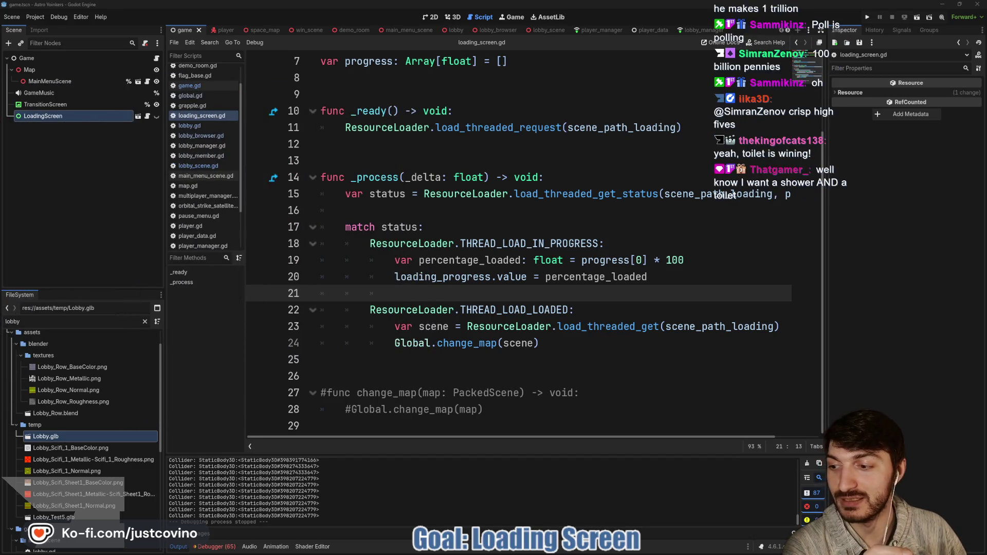
left_click(450, 212)
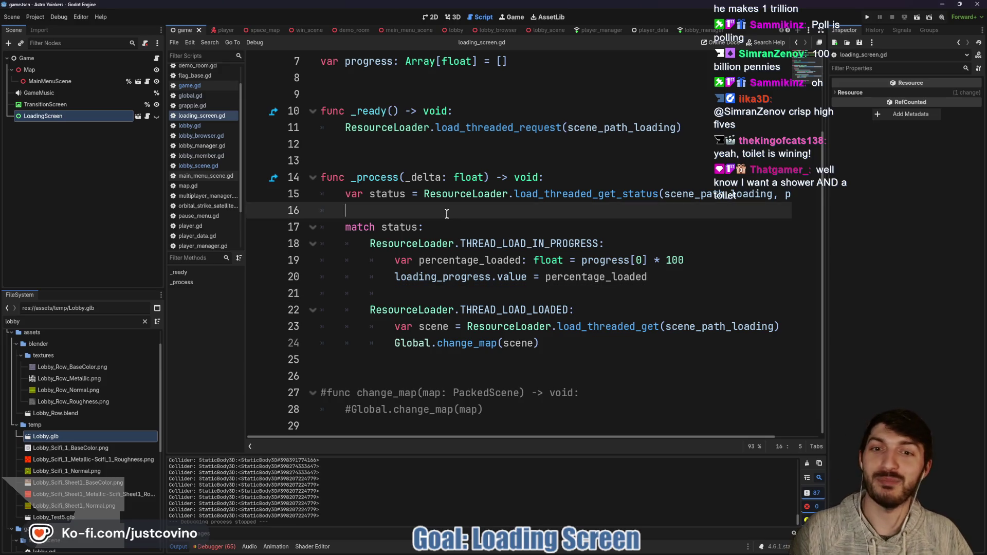
left_click(452, 29)
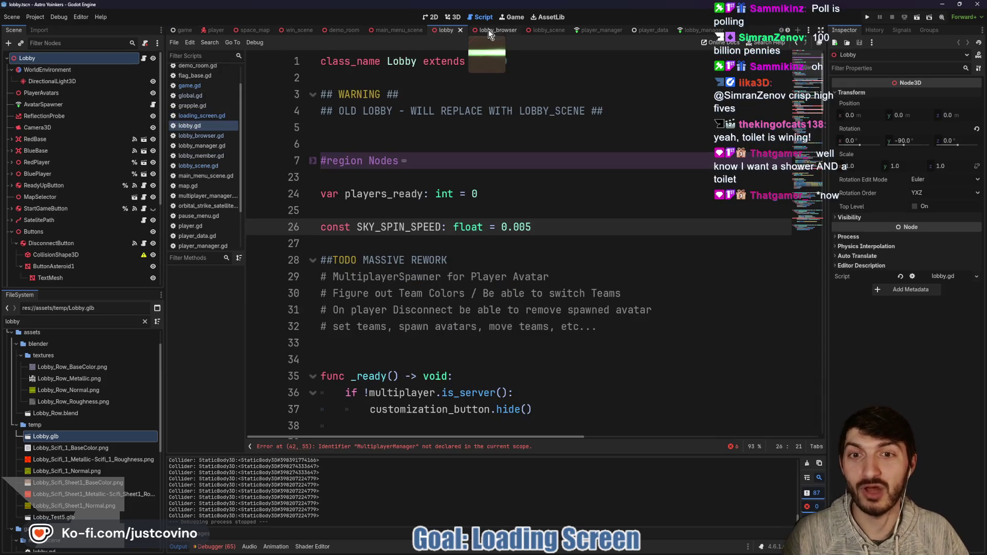
Switch between the lobby and lobby_browser scene tabs, ending on the lobby scene
left_click(452, 17)
left_click(487, 30)
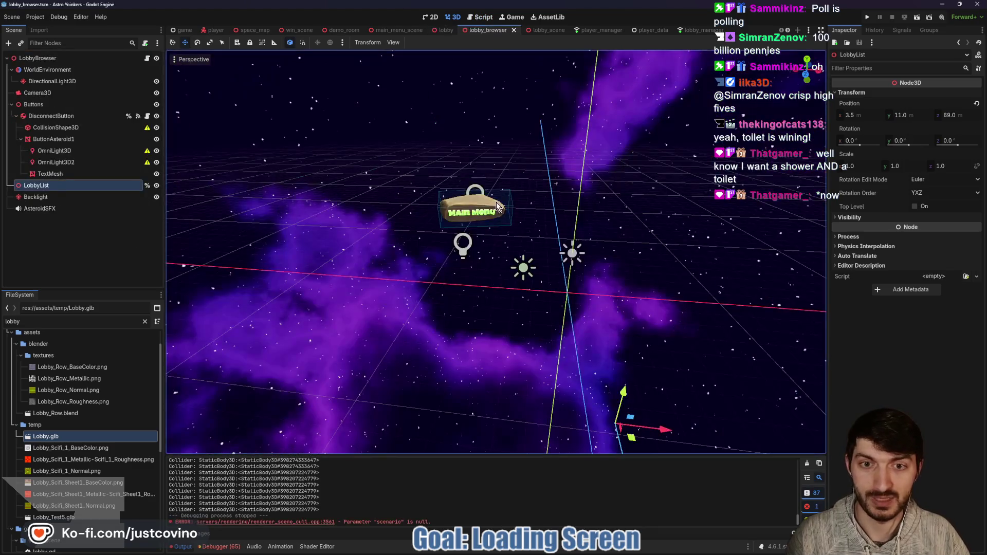
left_click(550, 31)
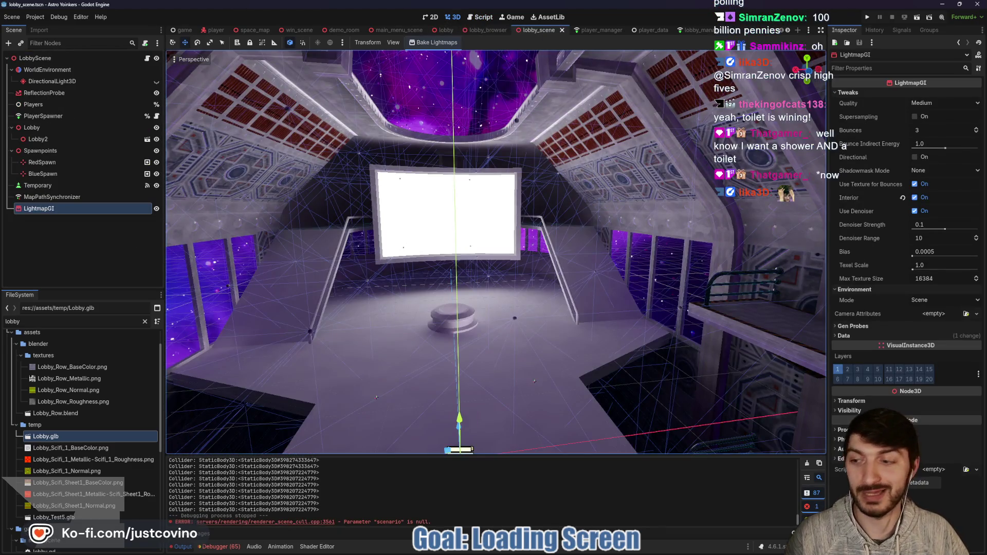
Fly the freelook camera toward the back wall and line it up with the chair
key("w")
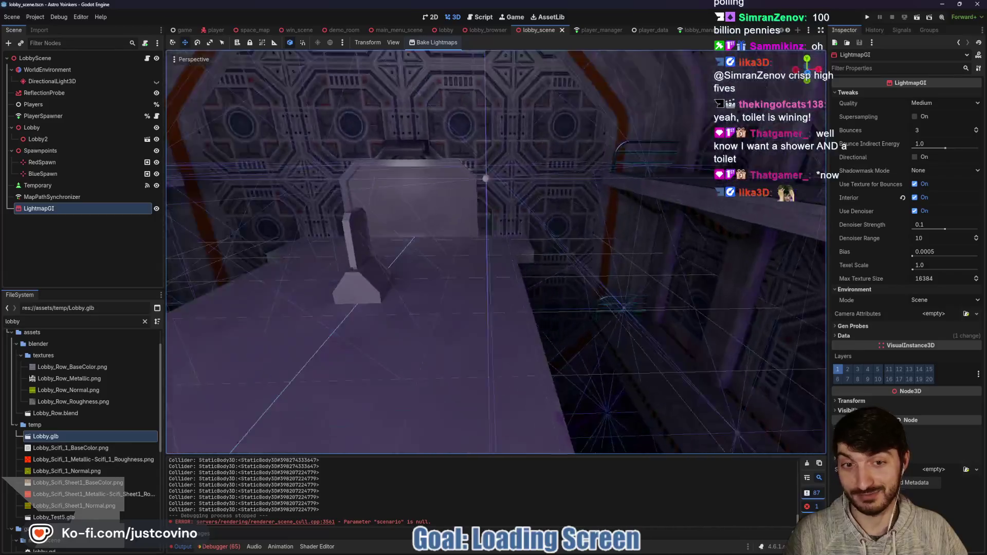
key("w")
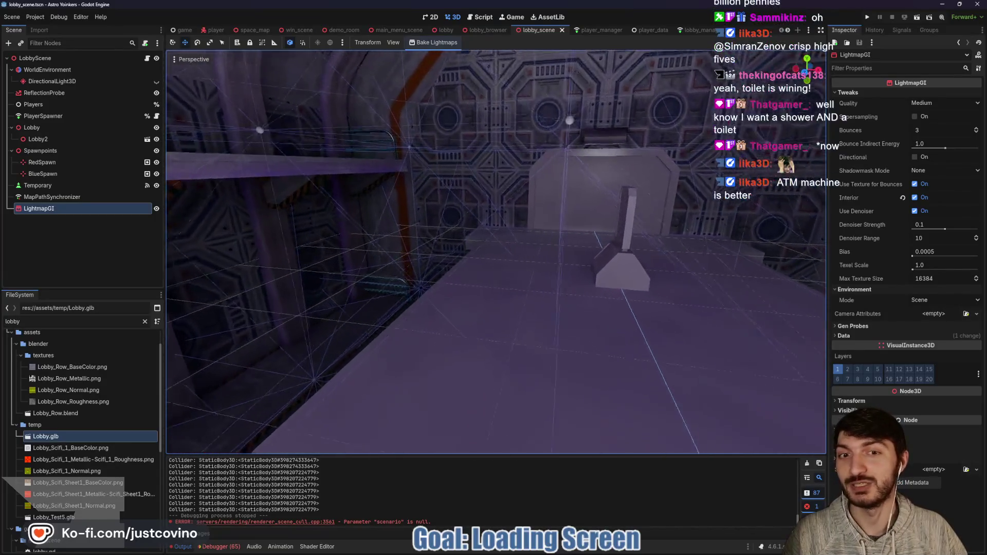
mouse_move(495, 238)
left_mouse_down()
mouse_move(370, 222)
mouse_move(352, 291)
mouse_move(479, 309)
left_mouse_up()
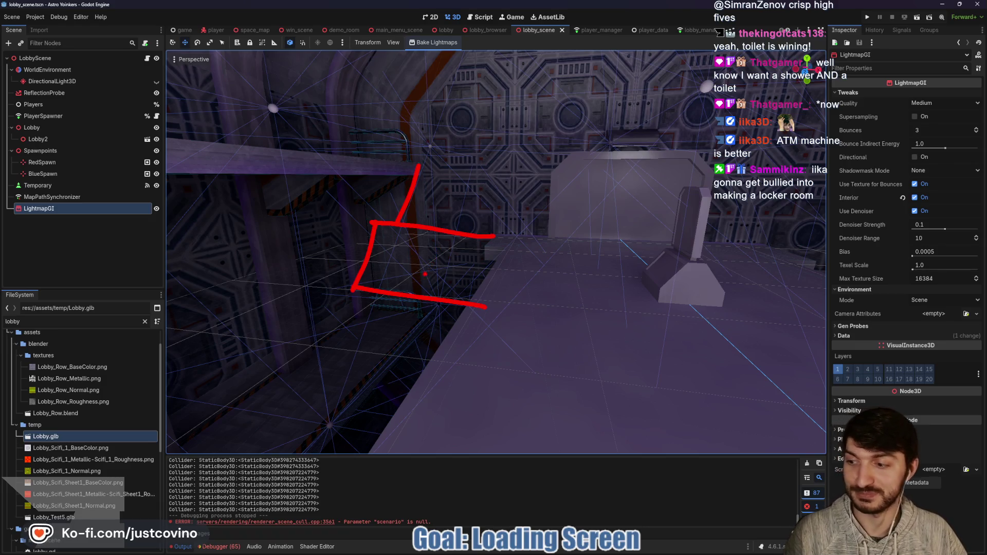
key("w")
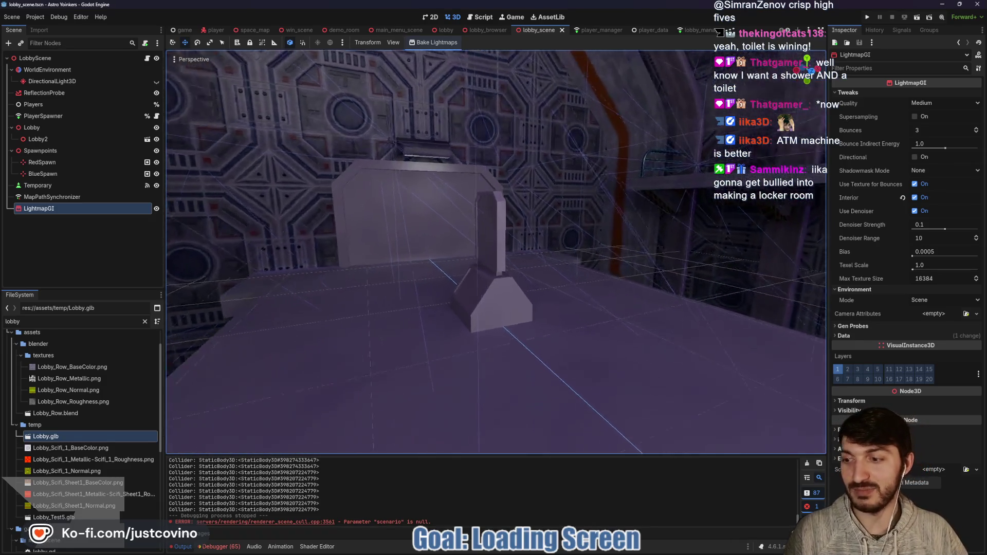
key("s")
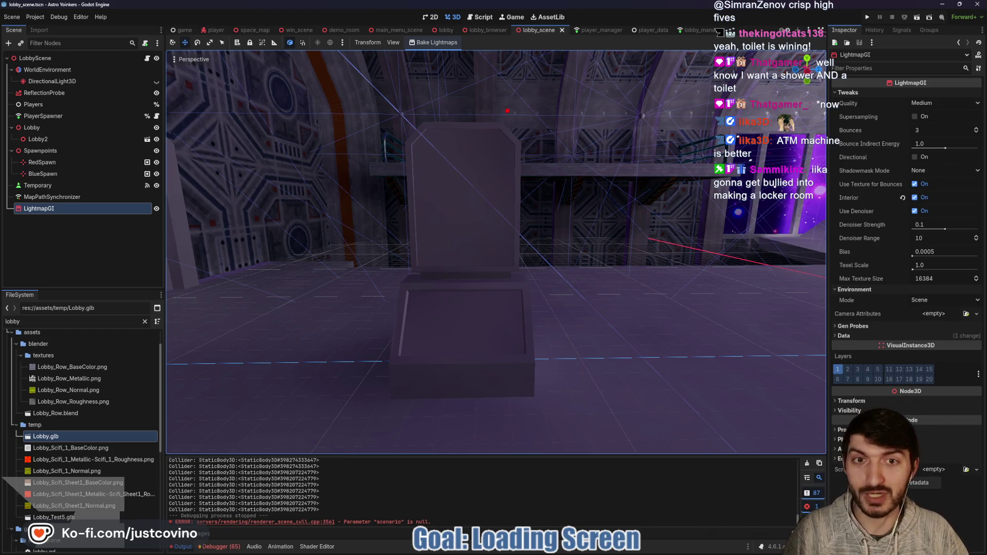
Circle the chair in red, sketch a red ledge box along the left wall, then turn the view right
mouse_move(509, 109)
left_mouse_down()
mouse_move(353, 133)
mouse_move(550, 406)
mouse_move(457, 97)
mouse_move(426, 102)
left_mouse_up()
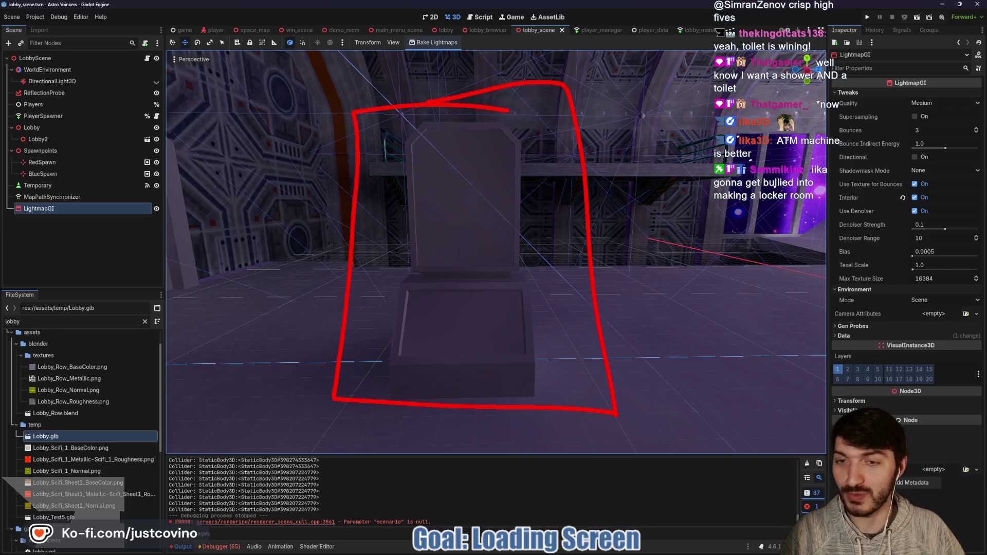
key("Escape")
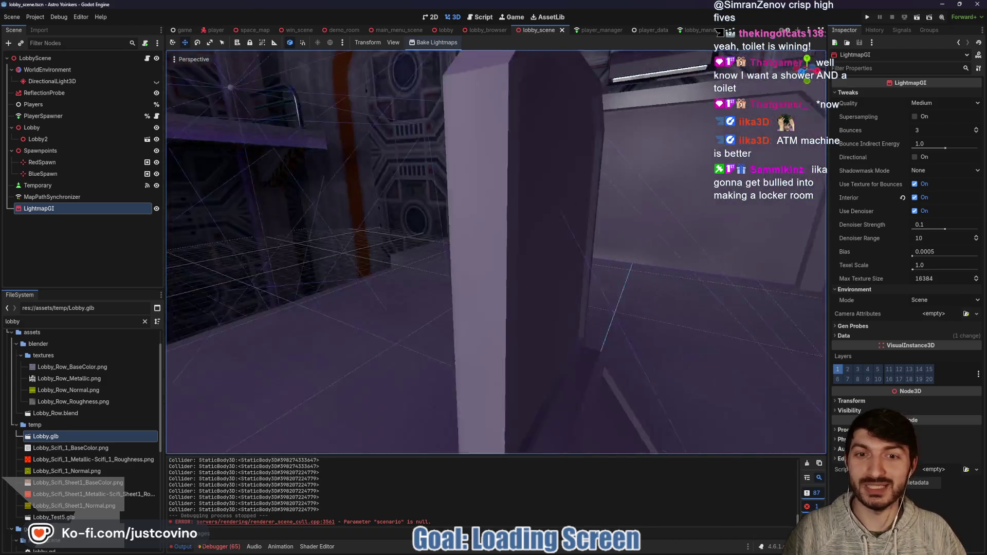
left_click_drag(525, 243, 420, 229)
left_click_drag(483, 281, 388, 250)
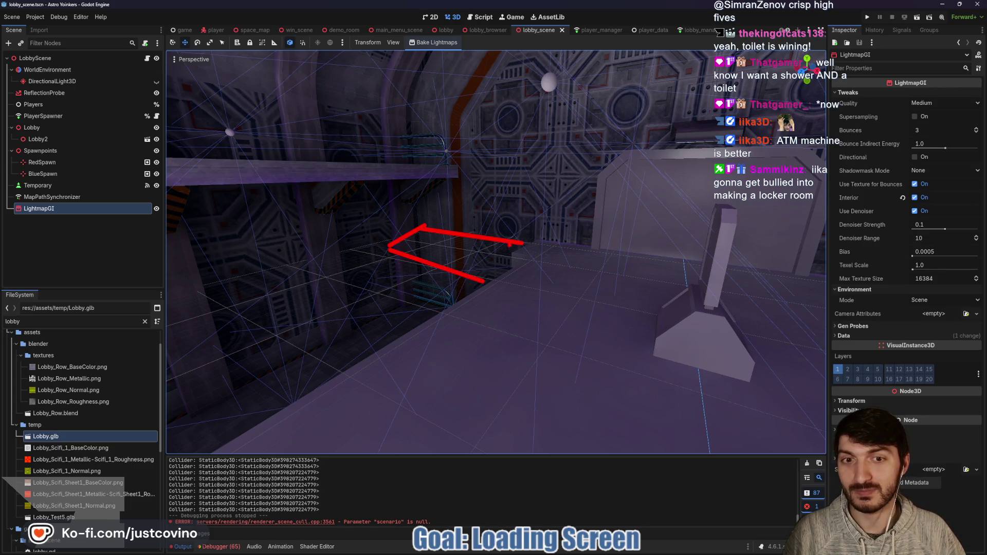
left_click_drag(371, 206, 389, 247)
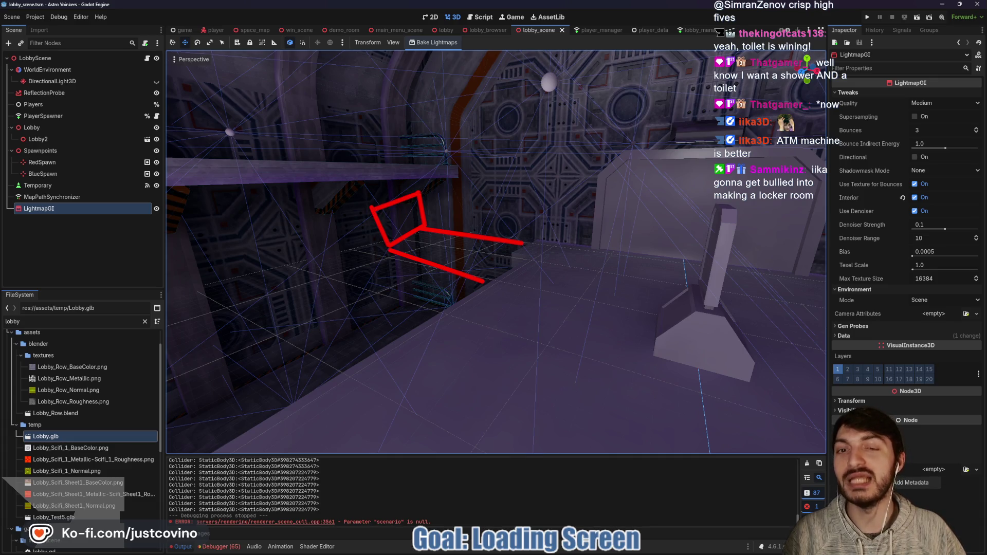
mouse_move(436, 198)
left_mouse_down()
mouse_move(516, 206)
mouse_move(517, 243)
left_mouse_up()
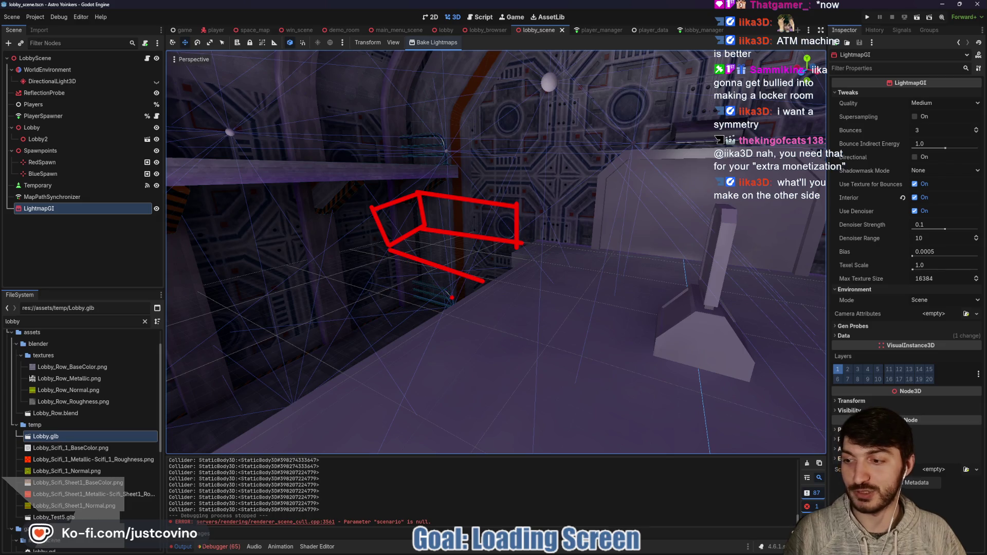
mouse_move(454, 298)
left_mouse_down()
mouse_move(591, 303)
mouse_move(488, 309)
left_mouse_up()
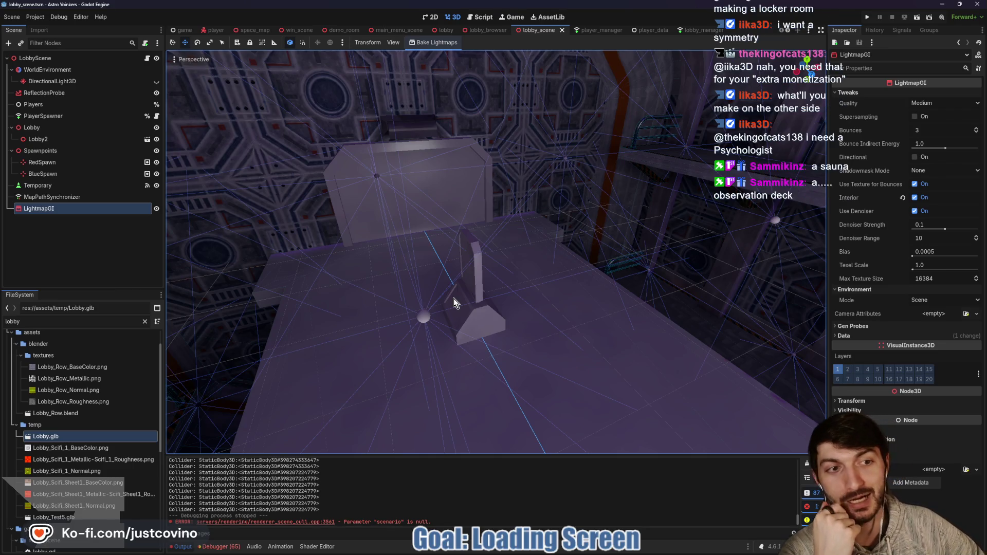
left_click_drag(512, 246, 501, 243)
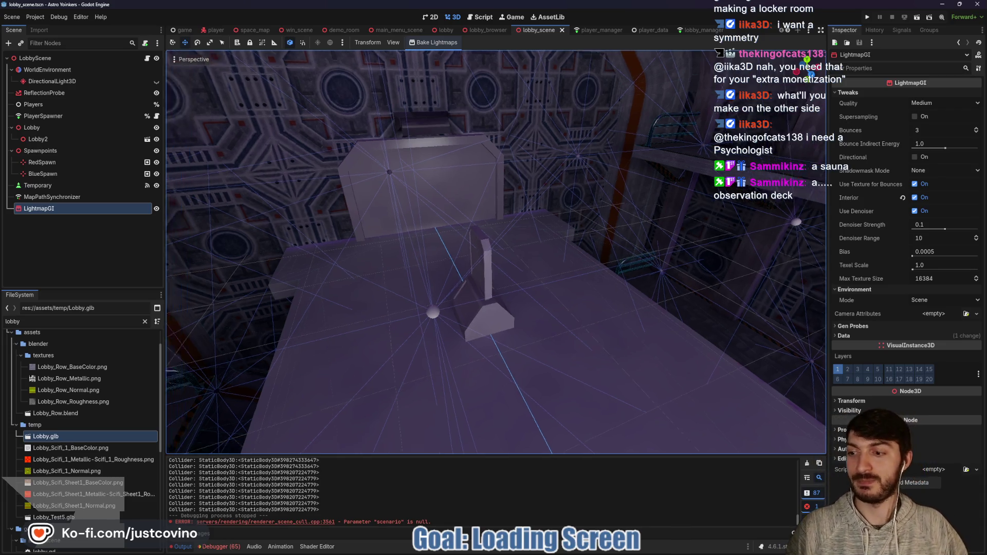
key("w")
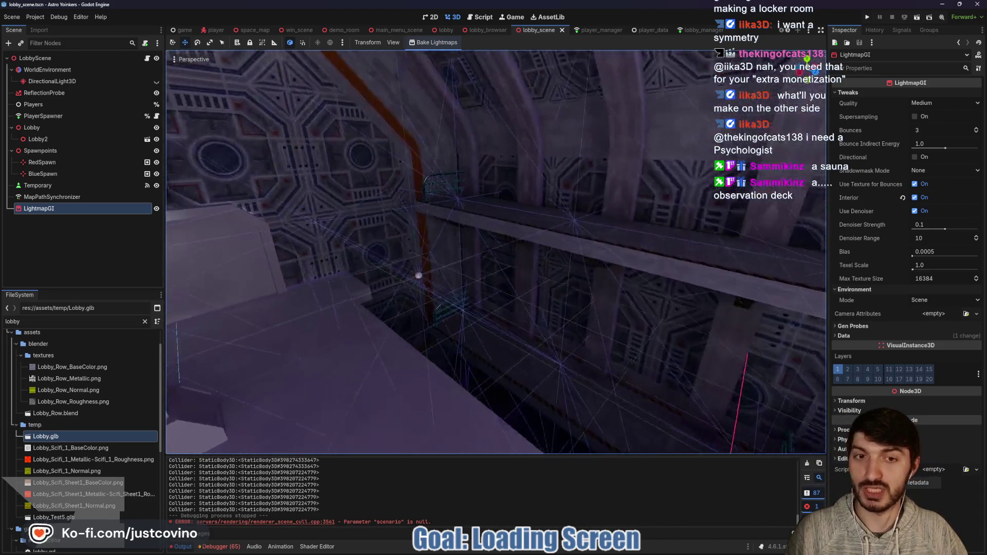
left_click_drag(566, 256, 540, 255)
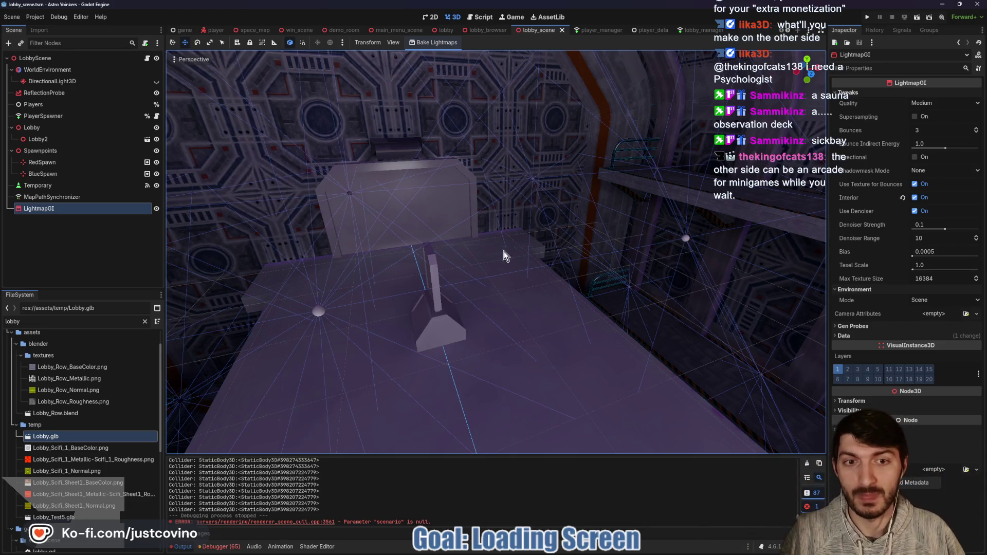
mouse_move(521, 226)
left_mouse_down()
mouse_move(624, 208)
mouse_move(675, 248)
mouse_move(559, 296)
left_mouse_up()
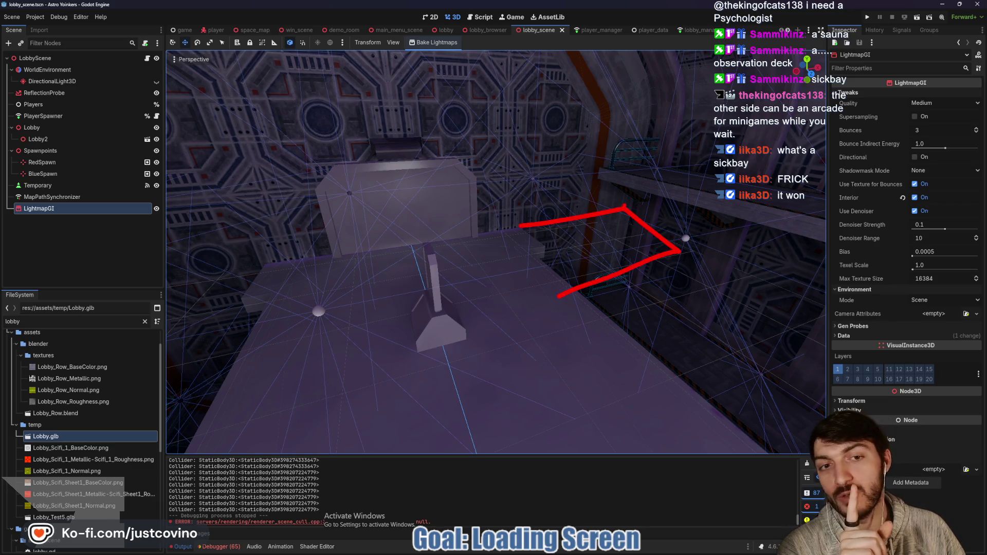
mouse_move(268, 265)
left_mouse_down()
mouse_move(172, 303)
mouse_move(257, 322)
left_mouse_up()
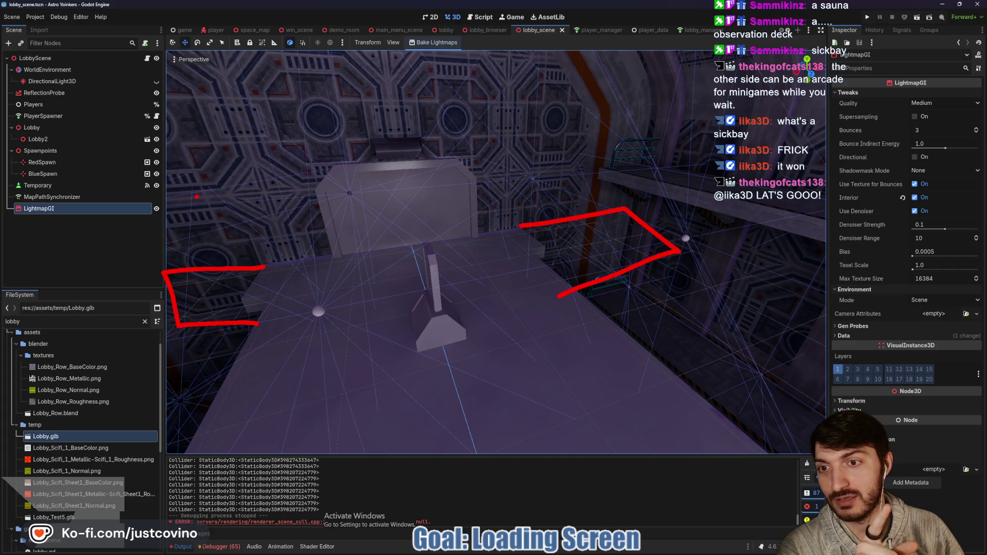
mouse_move(197, 196)
left_mouse_down()
mouse_move(204, 226)
mouse_move(227, 213)
mouse_move(251, 232)
left_mouse_up()
mouse_move(264, 208)
left_mouse_down()
mouse_move(262, 232)
mouse_move(325, 218)
left_mouse_up()
mouse_move(211, 234)
left_mouse_down()
mouse_move(200, 260)
mouse_move(290, 253)
left_mouse_up()
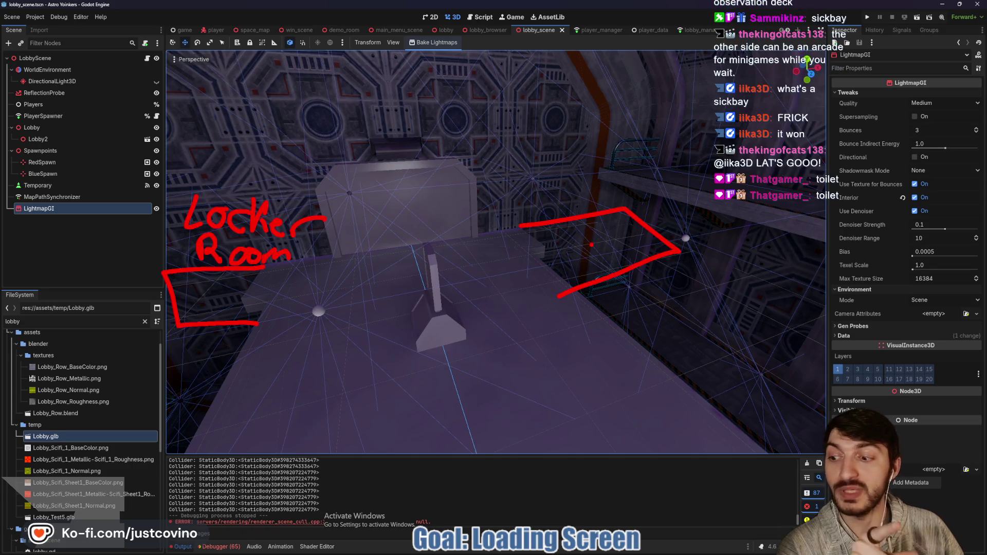
mouse_move(548, 234)
left_mouse_down()
mouse_move(580, 253)
mouse_move(542, 226)
left_mouse_up()
mouse_move(602, 228)
left_mouse_down()
mouse_move(613, 242)
mouse_move(604, 225)
left_mouse_up()
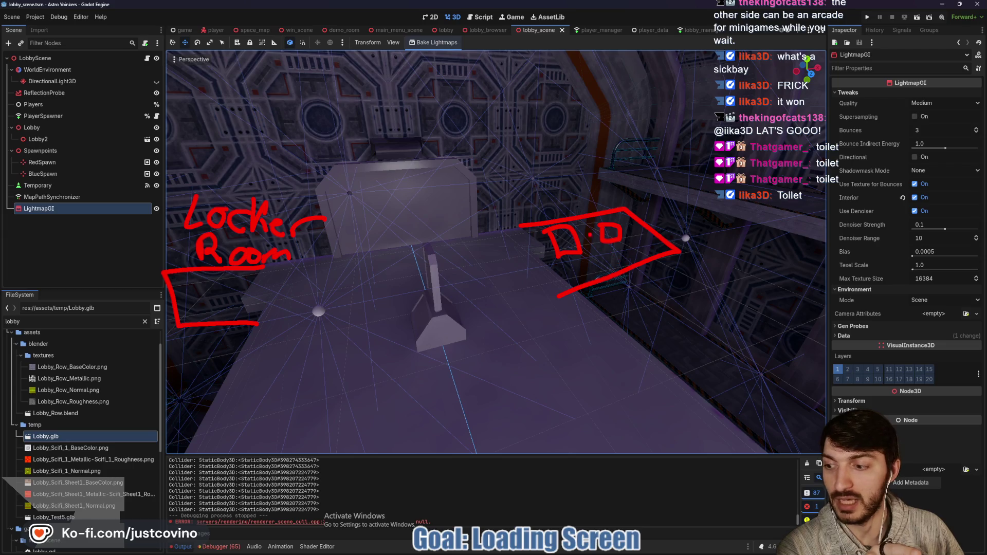
mouse_move(476, 144)
left_mouse_down()
mouse_move(518, 191)
mouse_move(474, 141)
left_mouse_up()
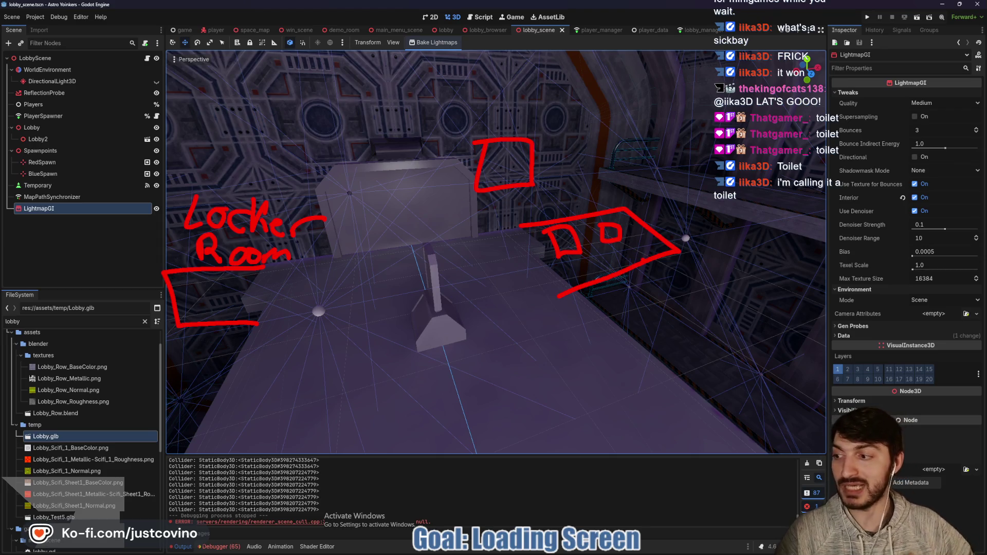
key("Escape")
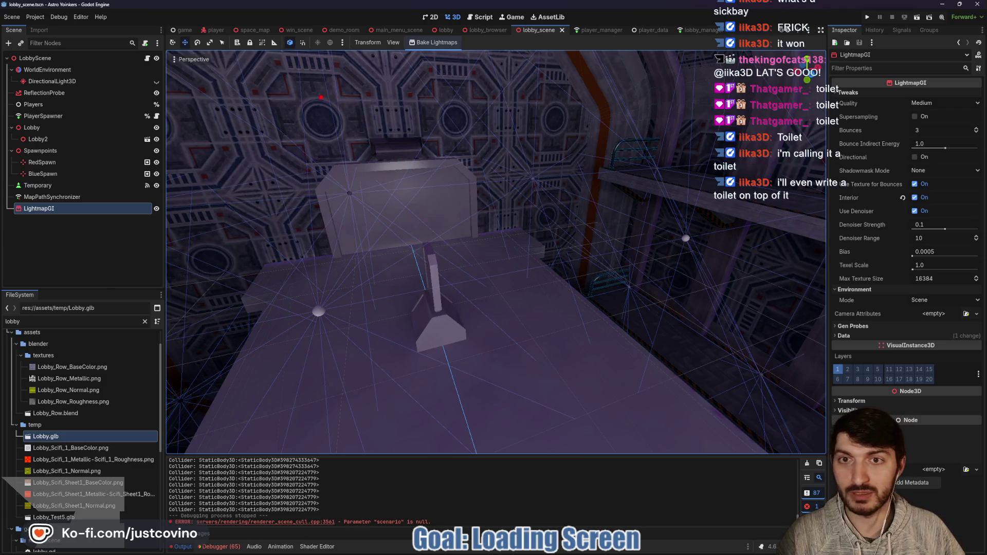
Outline the back wall area in red with a boxy object, a stick figure and dots inside
mouse_move(320, 96)
left_mouse_down()
mouse_move(523, 93)
mouse_move(582, 107)
mouse_move(582, 314)
mouse_move(395, 298)
mouse_move(308, 205)
mouse_move(320, 98)
left_mouse_up()
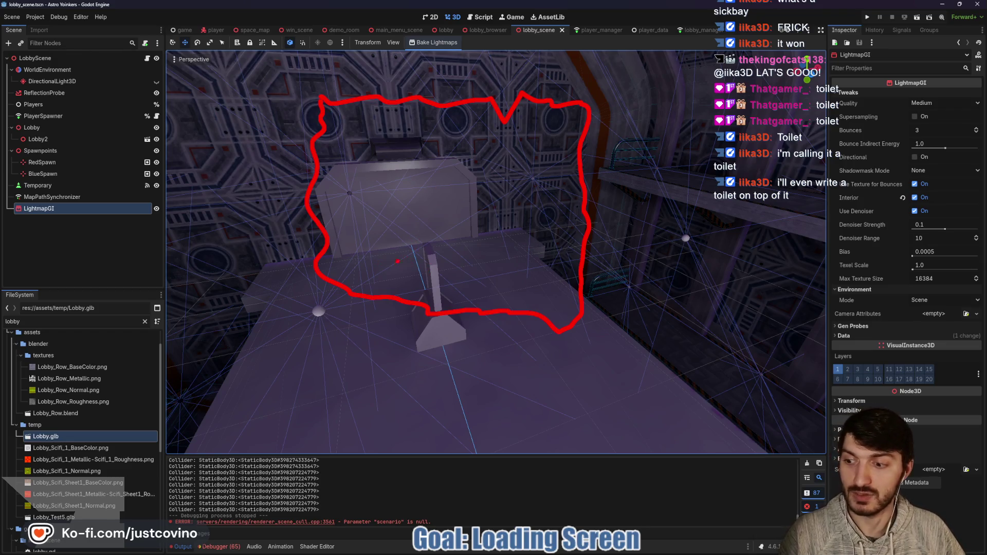
mouse_move(355, 126)
left_mouse_down()
mouse_move(345, 168)
mouse_move(383, 127)
mouse_move(339, 122)
left_mouse_up()
mouse_move(388, 143)
left_mouse_down()
mouse_move(412, 139)
mouse_move(389, 156)
mouse_move(346, 156)
mouse_move(364, 186)
left_mouse_up()
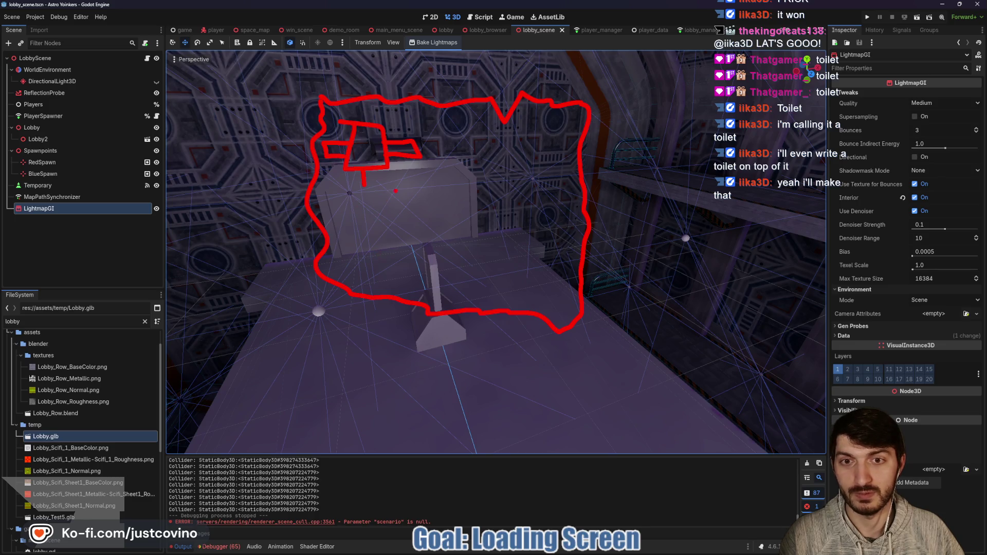
mouse_move(499, 135)
left_mouse_down()
mouse_move(508, 186)
mouse_move(482, 187)
mouse_move(509, 161)
mouse_move(554, 156)
mouse_move(560, 175)
left_mouse_up()
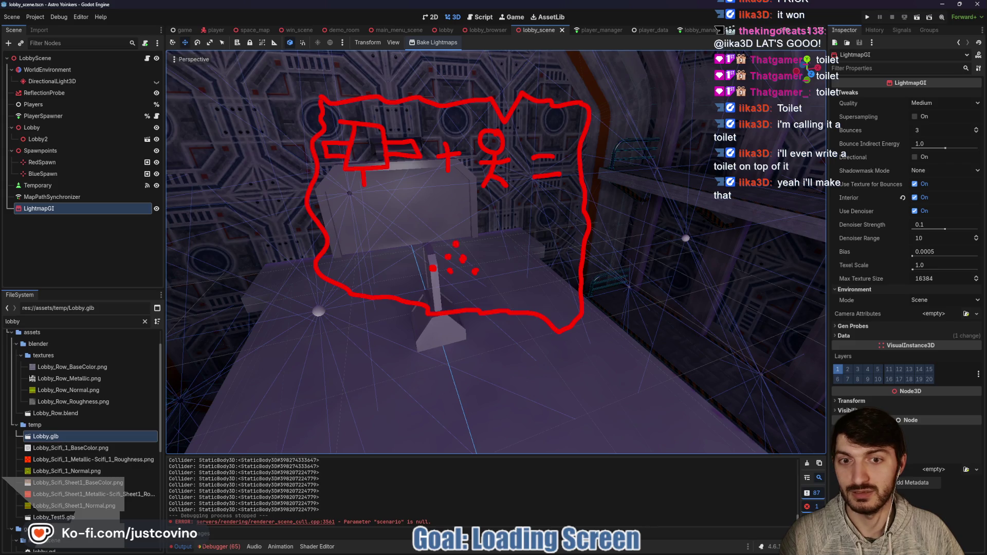
left_click(456, 244)
left_click(479, 254)
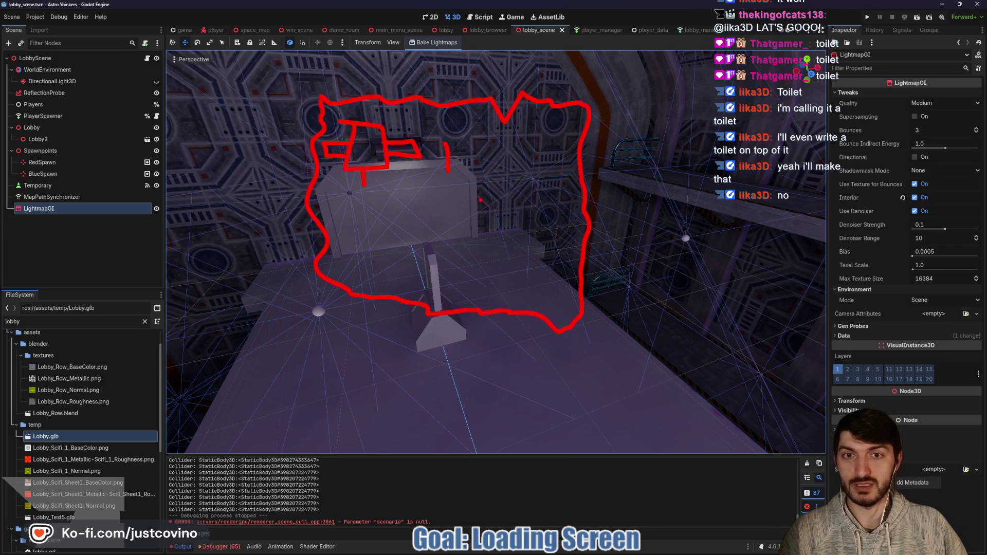
Draw a red loop over the room with a triangle on top and a leaf shape inside
mouse_move(307, 127)
left_mouse_down()
mouse_move(465, 147)
mouse_move(508, 135)
mouse_move(642, 273)
mouse_move(588, 425)
mouse_move(303, 288)
mouse_move(311, 132)
left_mouse_up()
left_click_drag(436, 145, 457, 92)
left_click_drag(485, 164, 458, 93)
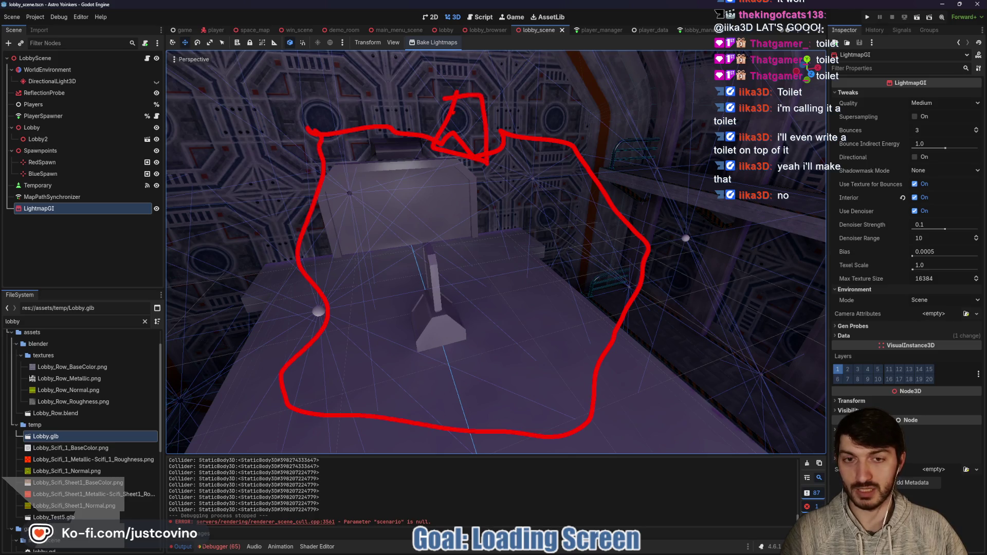
mouse_move(378, 171)
left_mouse_down()
mouse_move(391, 195)
mouse_move(356, 236)
left_mouse_up()
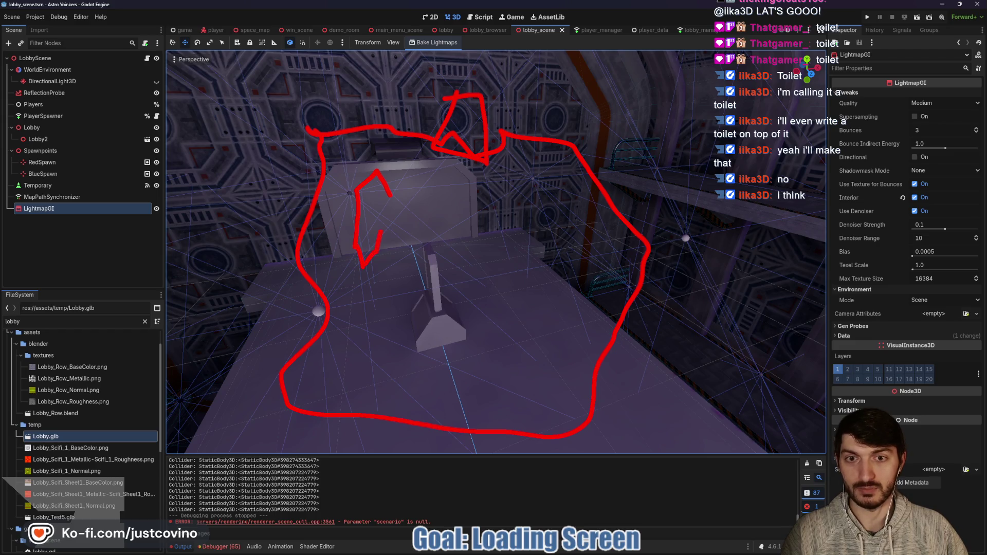
left_click_drag(390, 196, 364, 265)
left_click_drag(424, 197, 423, 236)
Add a plus, circled arrow and equals sign, scribble below, then clear the red annotations
left_click_drag(411, 218, 442, 217)
mouse_move(510, 203)
left_mouse_down()
mouse_move(535, 221)
mouse_move(506, 197)
mouse_move(500, 226)
mouse_move(566, 227)
left_mouse_up()
left_click_drag(552, 240, 560, 239)
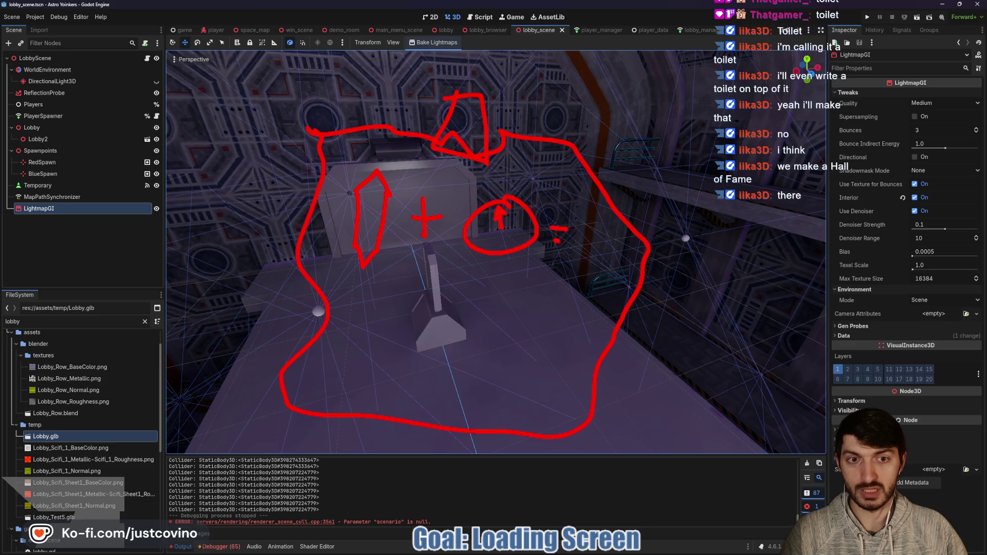
mouse_move(452, 324)
left_mouse_down()
mouse_move(360, 380)
mouse_move(483, 272)
mouse_move(591, 361)
left_mouse_up()
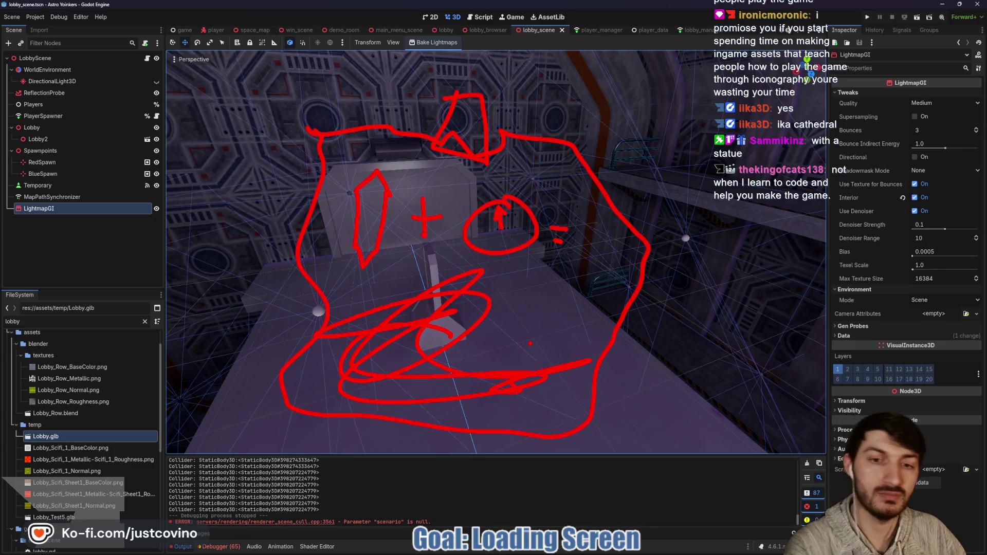
key("Escape")
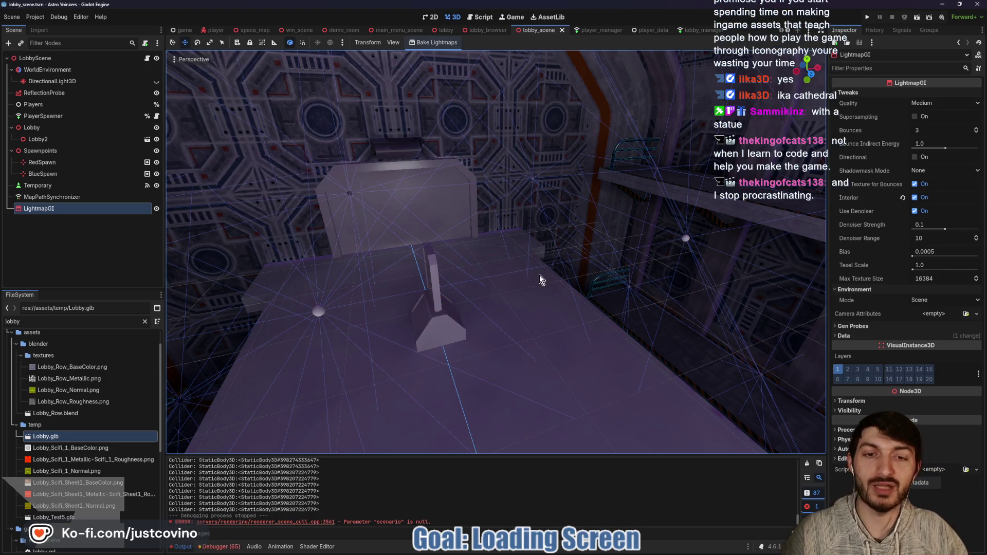
key("w")
key("w")
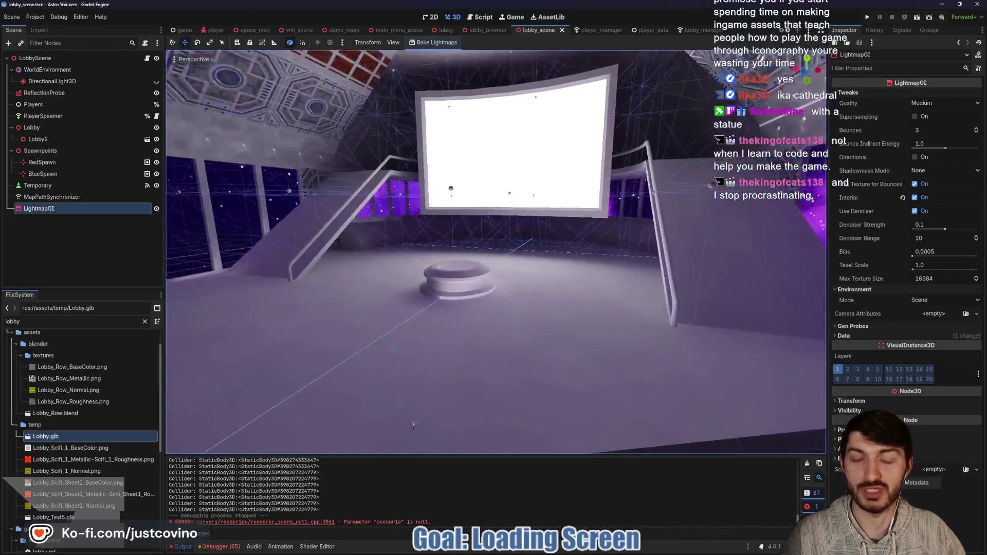
key("f")
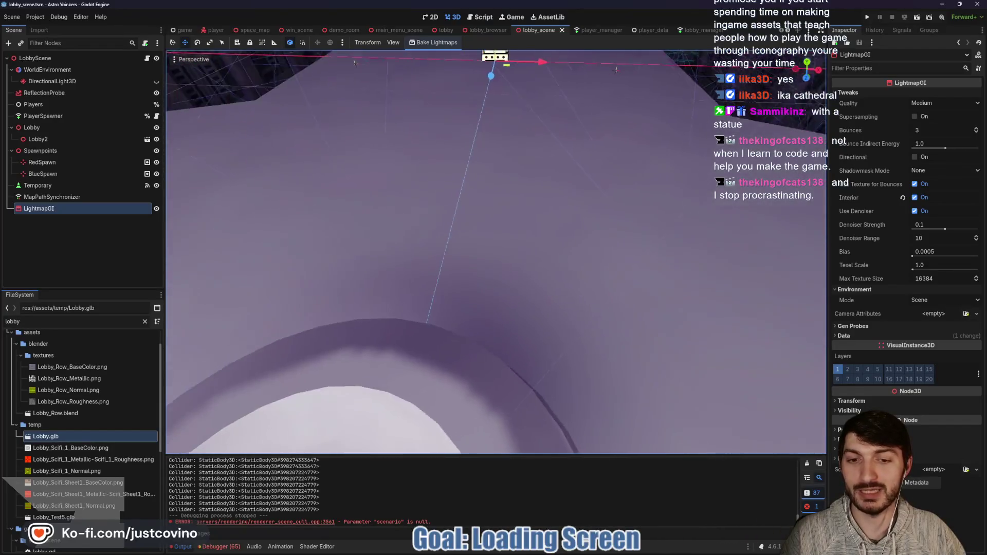
key("w")
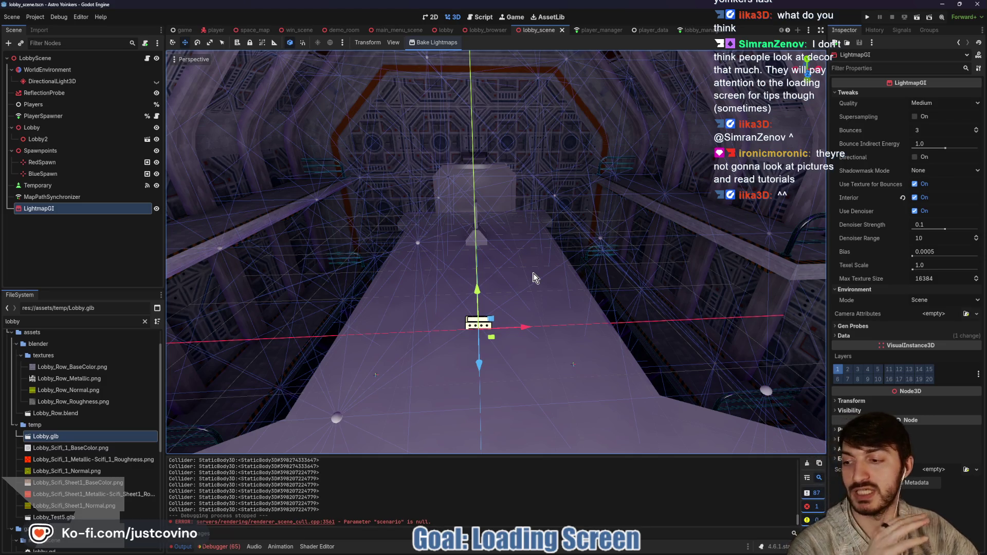
left_click_drag(546, 268, 512, 265)
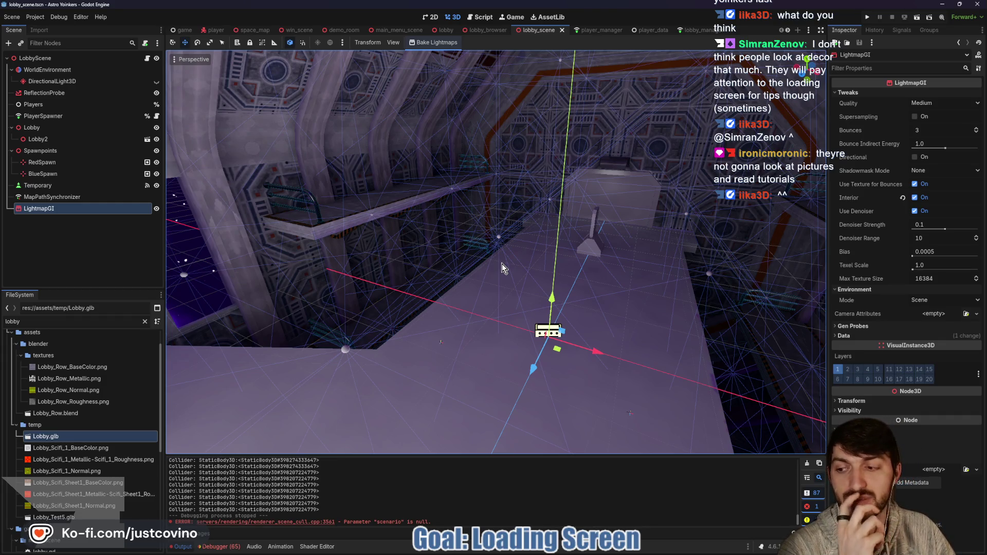
left_click_drag(501, 264, 564, 271)
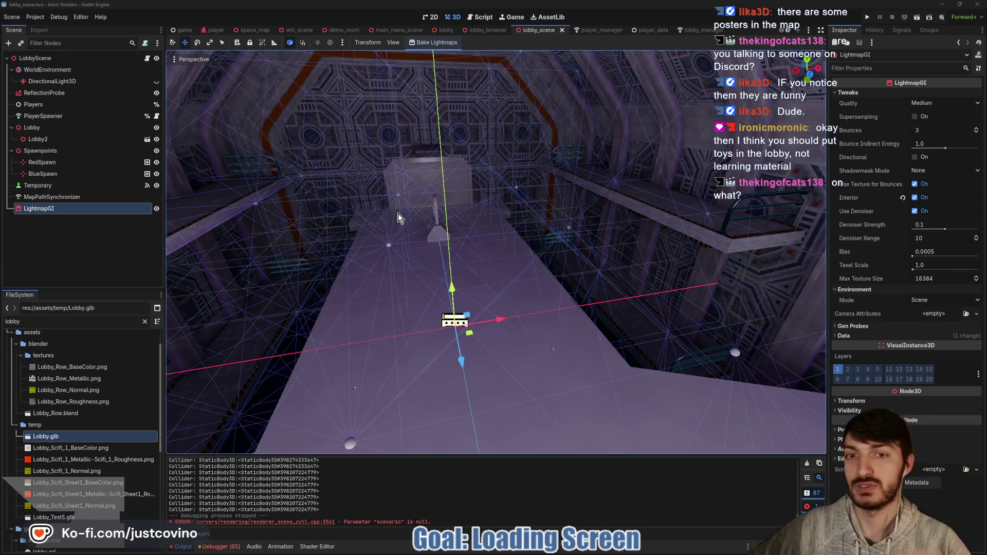
mouse_move(342, 115)
left_mouse_down()
mouse_move(356, 210)
mouse_move(370, 90)
mouse_move(324, 131)
left_mouse_up()
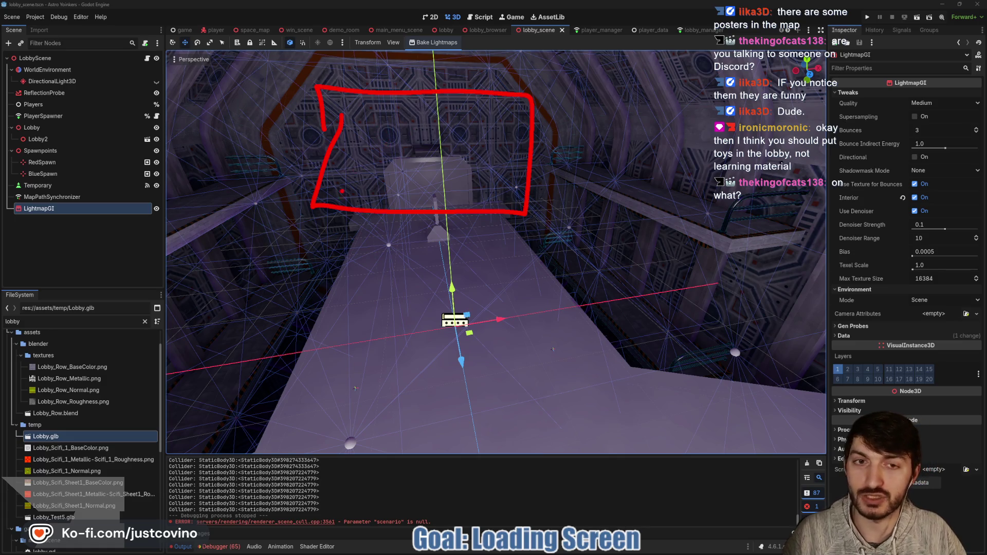
mouse_move(440, 170)
left_mouse_down()
mouse_move(365, 199)
mouse_move(471, 181)
left_mouse_up()
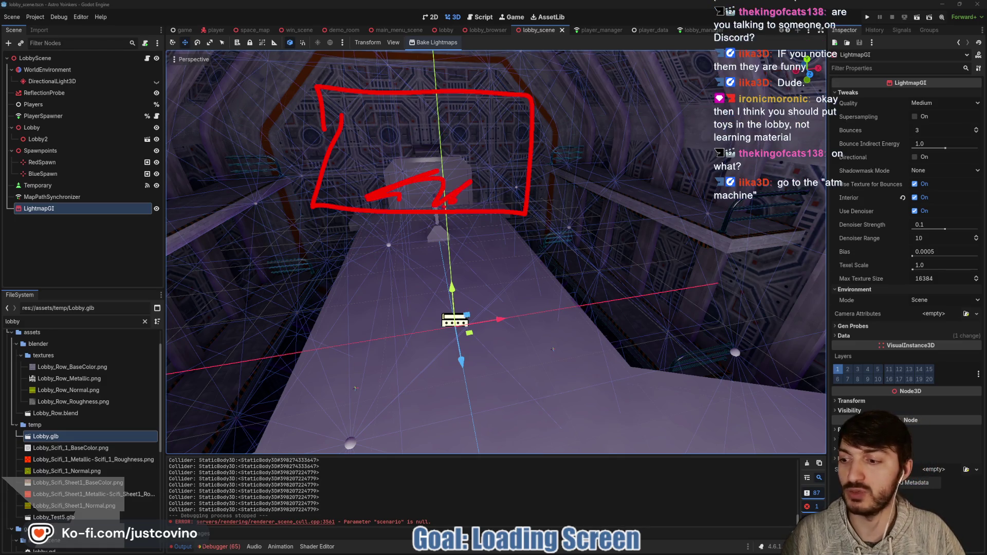
key("Escape")
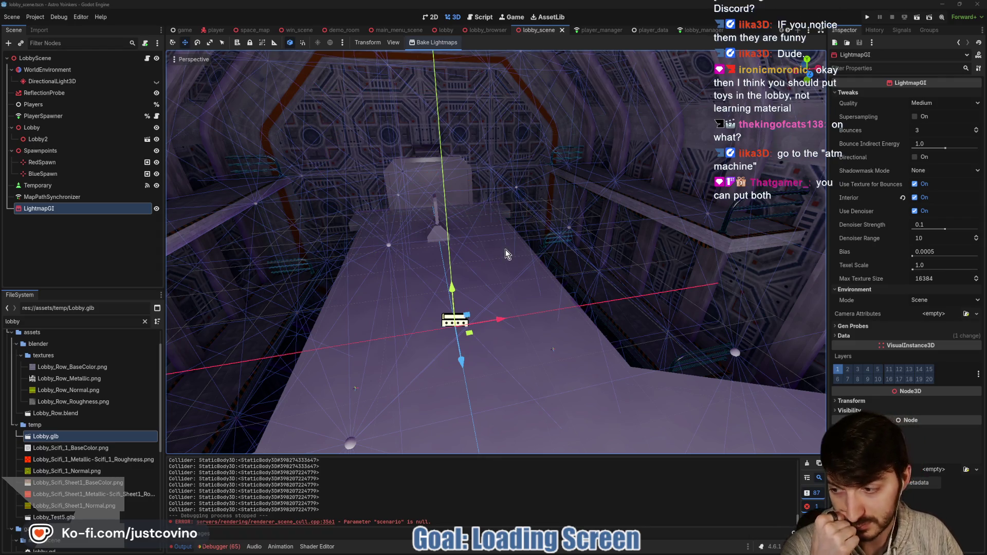
key("w")
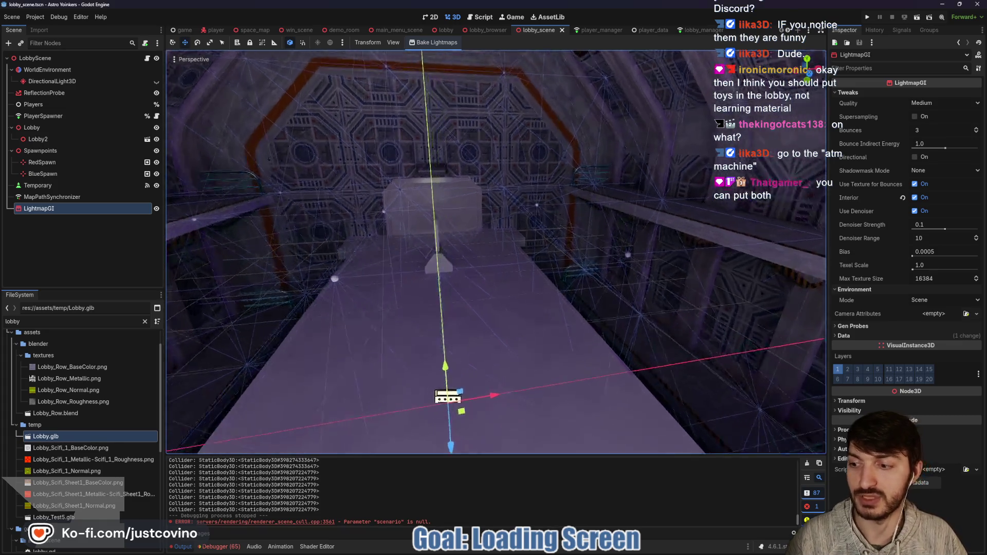
key("w")
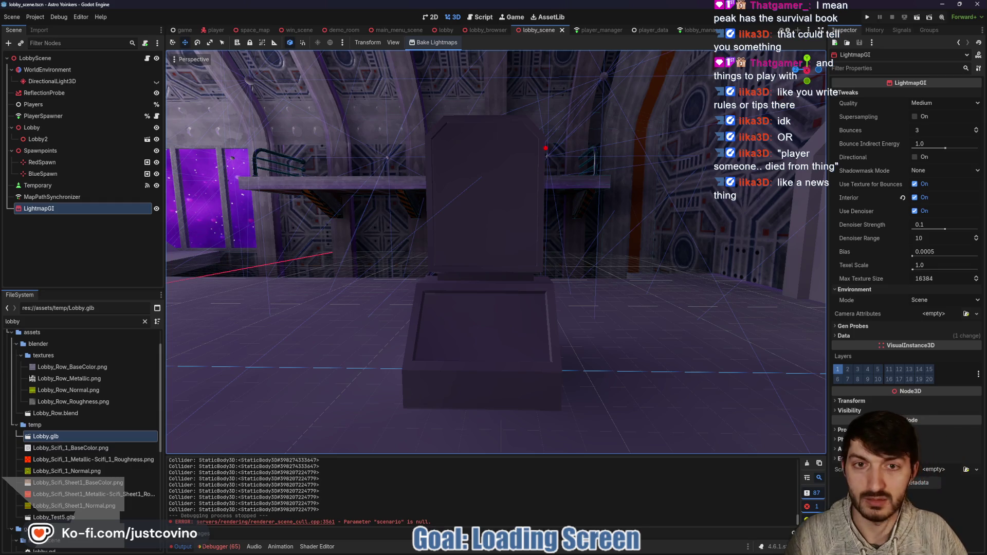
mouse_move(560, 122)
left_mouse_down()
mouse_move(369, 257)
mouse_move(619, 154)
mouse_move(421, 98)
left_mouse_up()
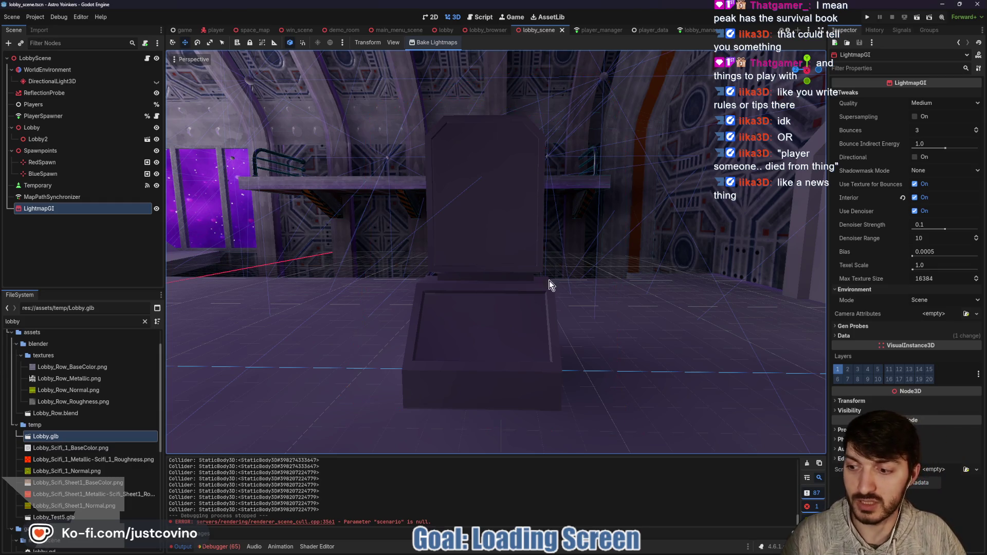
mouse_move(550, 282)
left_mouse_down()
mouse_move(326, 220)
mouse_move(726, 238)
mouse_move(416, 260)
left_mouse_up()
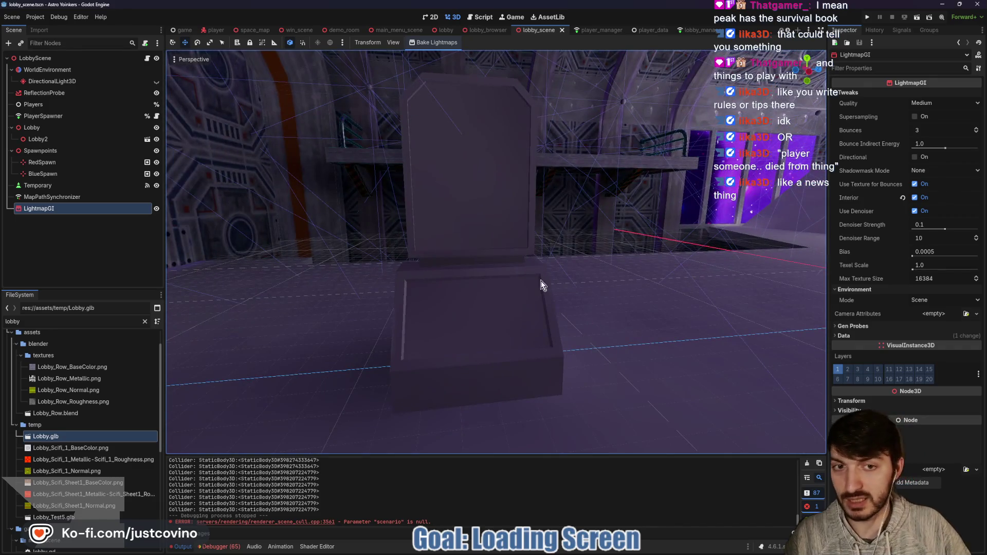
mouse_move(590, 298)
left_mouse_down()
mouse_move(514, 268)
mouse_move(590, 298)
left_mouse_up()
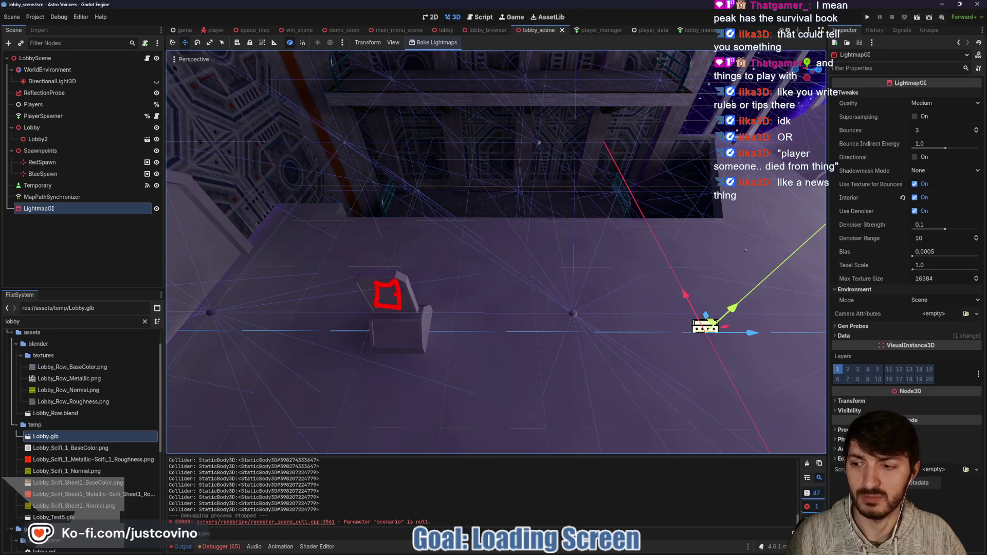
mouse_move(425, 293)
left_mouse_down()
mouse_move(391, 257)
mouse_move(432, 257)
mouse_move(426, 289)
mouse_move(409, 242)
left_mouse_up()
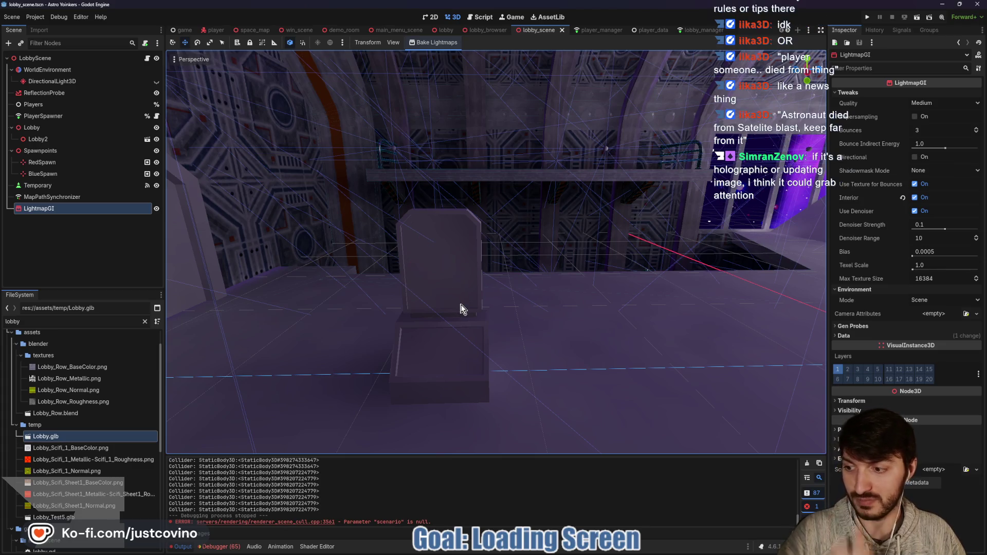
mouse_move(508, 330)
left_mouse_down()
mouse_move(401, 331)
mouse_move(453, 331)
left_mouse_up()
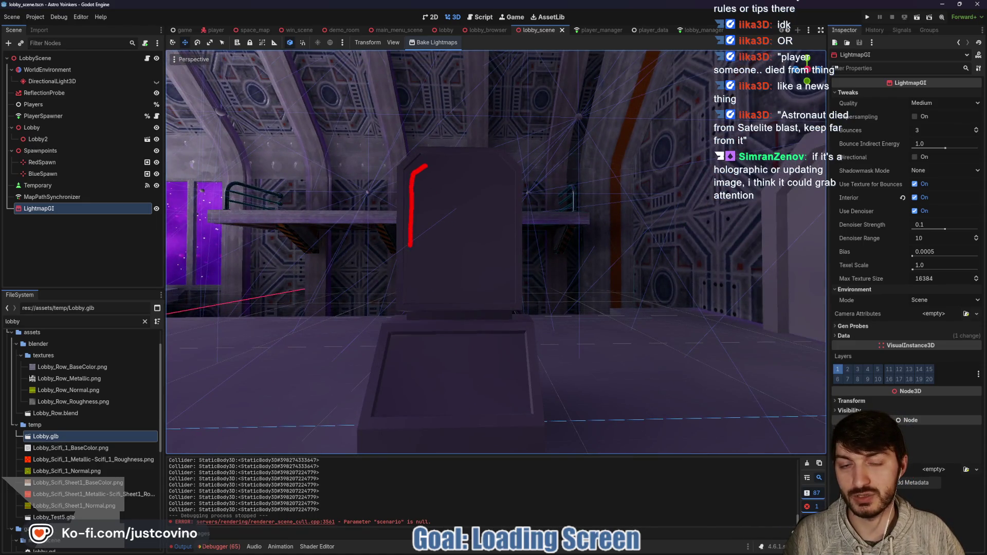
mouse_move(495, 294)
left_mouse_down()
mouse_move(496, 172)
mouse_move(416, 169)
mouse_move(430, 193)
left_mouse_up()
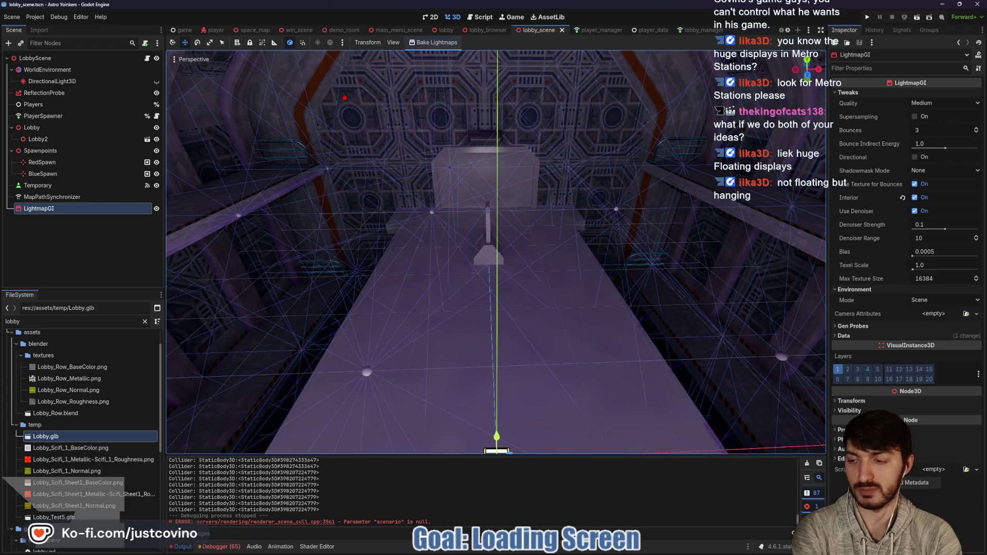
mouse_move(496, 252)
left_mouse_down()
mouse_move(463, 267)
mouse_move(453, 257)
mouse_move(463, 221)
mouse_move(477, 242)
mouse_move(463, 267)
mouse_move(483, 252)
mouse_move(622, 359)
mouse_move(611, 303)
mouse_move(606, 349)
mouse_move(560, 376)
mouse_move(558, 360)
mouse_move(509, 334)
mouse_move(519, 340)
mouse_move(434, 154)
left_mouse_up()
left_click_drag(366, 167, 516, 205)
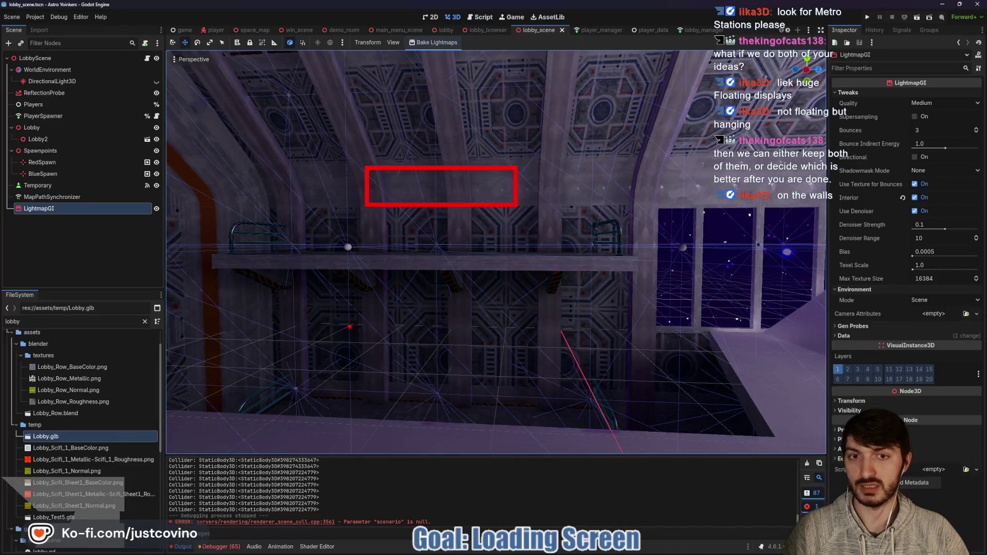
left_click_drag(348, 316, 545, 358)
left_click_drag(663, 153, 821, 192)
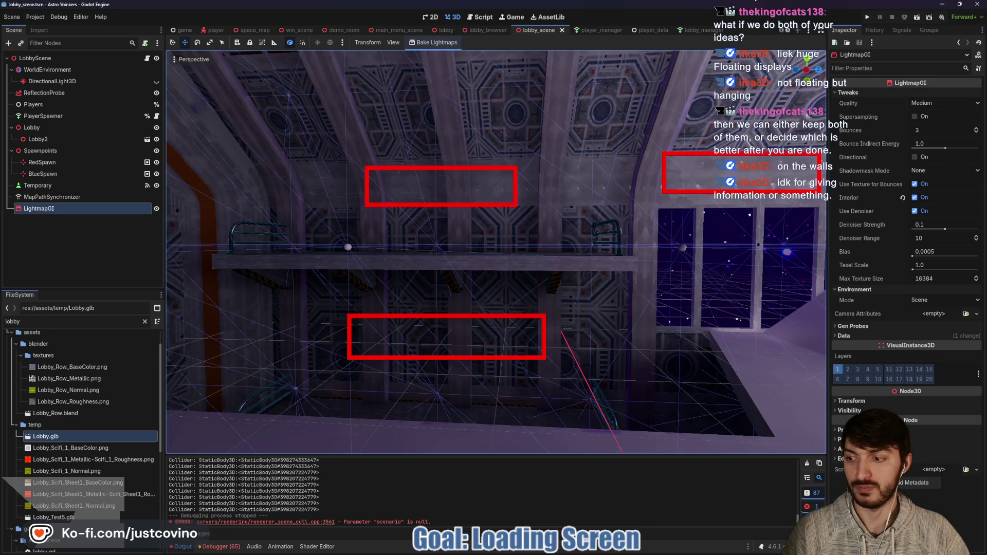
left_click_drag(443, 188, 492, 188)
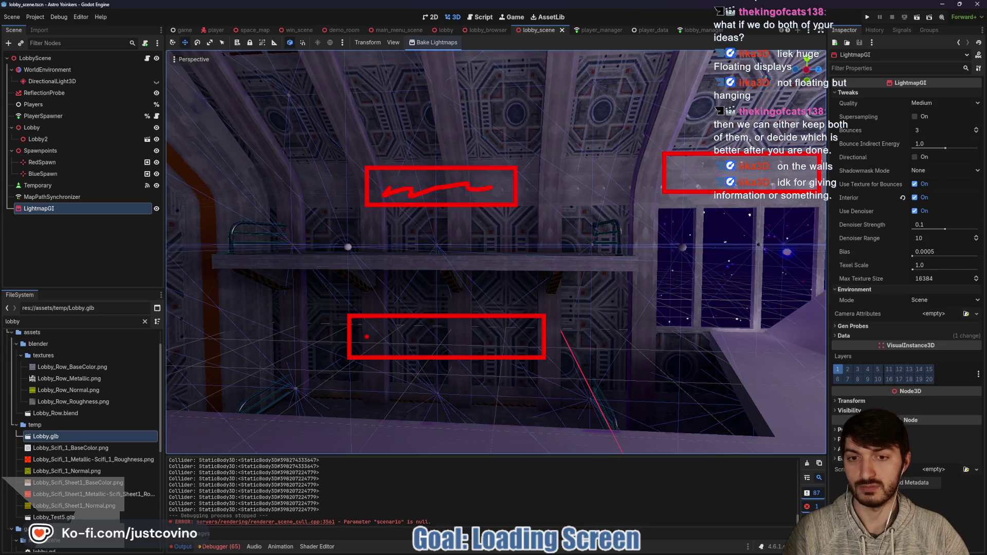
left_click_drag(366, 343, 379, 341)
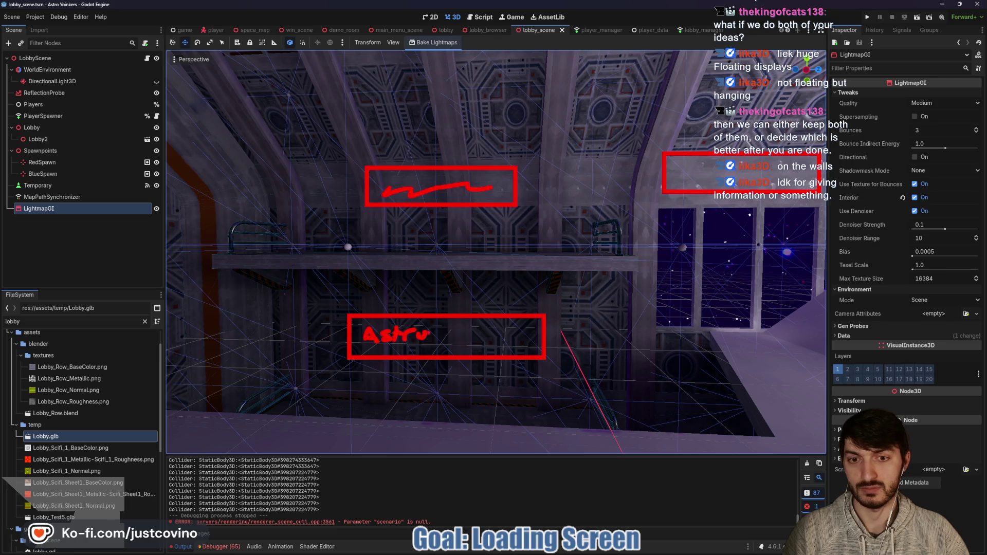
mouse_move(425, 336)
left_mouse_down()
mouse_move(446, 342)
mouse_move(450, 333)
left_mouse_up()
mouse_move(461, 333)
left_mouse_down()
mouse_move(454, 341)
mouse_move(462, 334)
left_mouse_up()
left_click(473, 341)
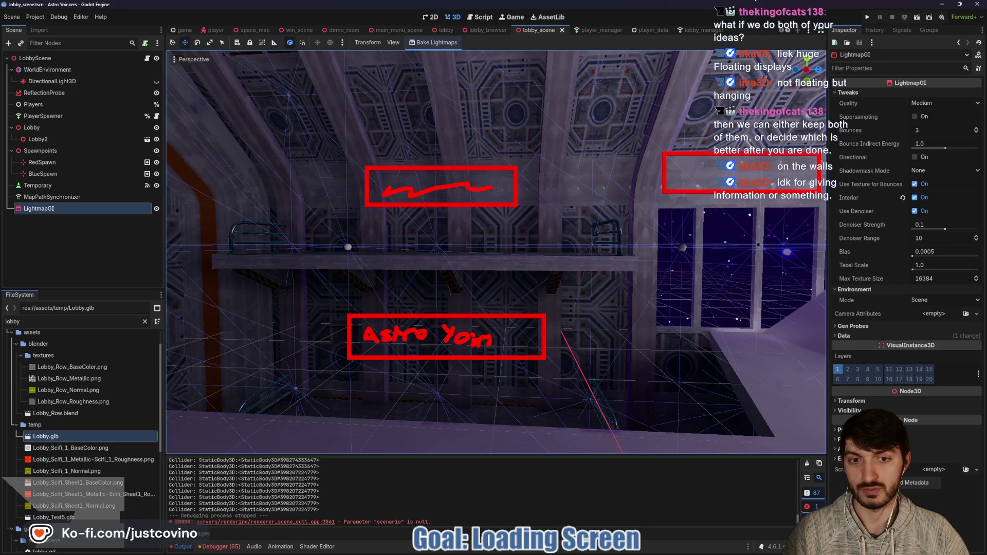
left_click_drag(527, 340, 536, 349)
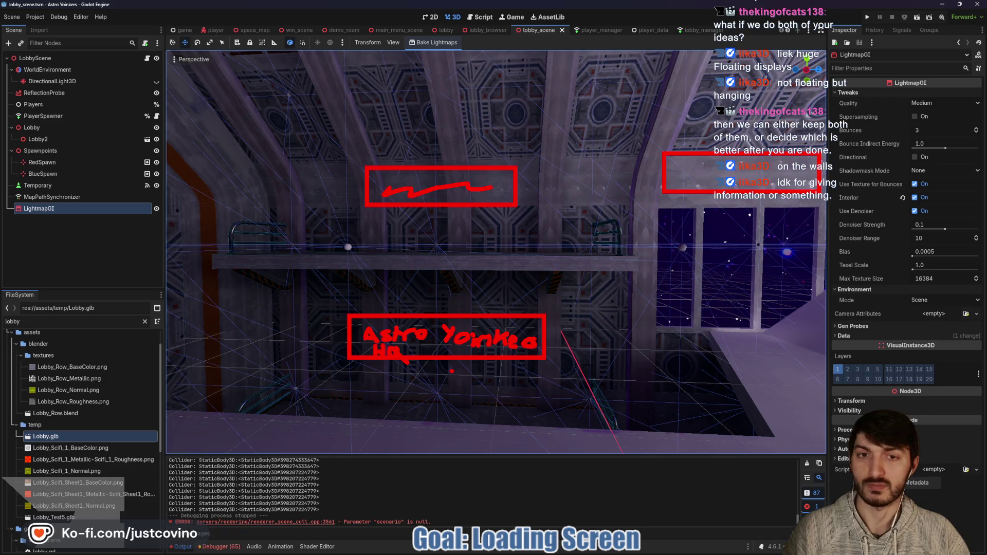
key("Escape")
left_click_drag(421, 310, 334, 278)
mouse_move(363, 391)
left_mouse_down()
mouse_move(358, 332)
mouse_move(421, 310)
left_mouse_up()
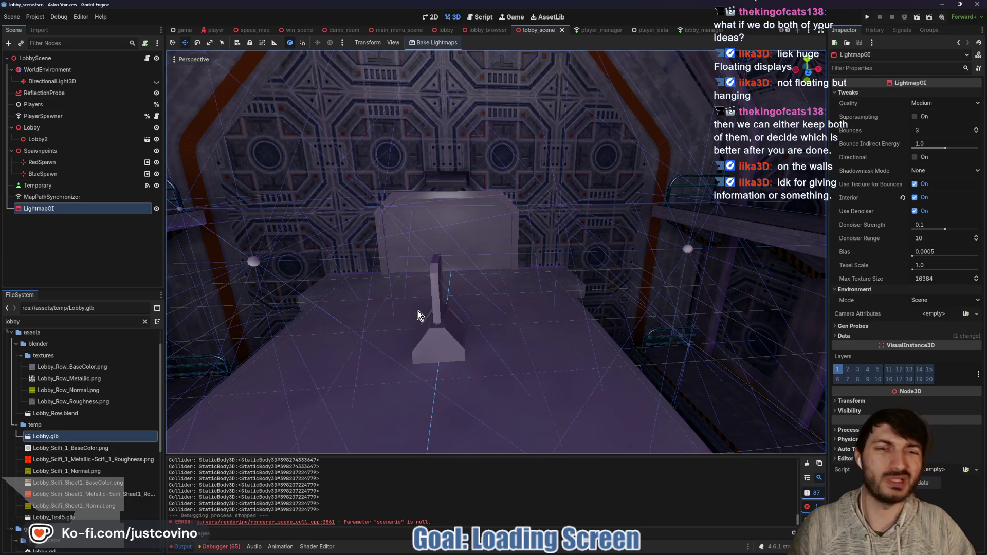
left_click_drag(550, 266, 699, 266)
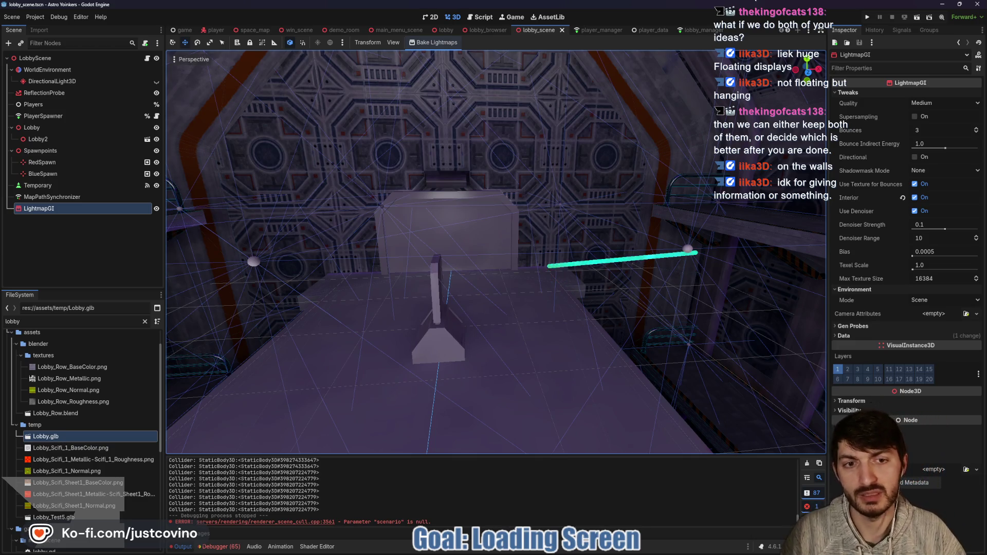
left_click_drag(592, 324, 731, 307)
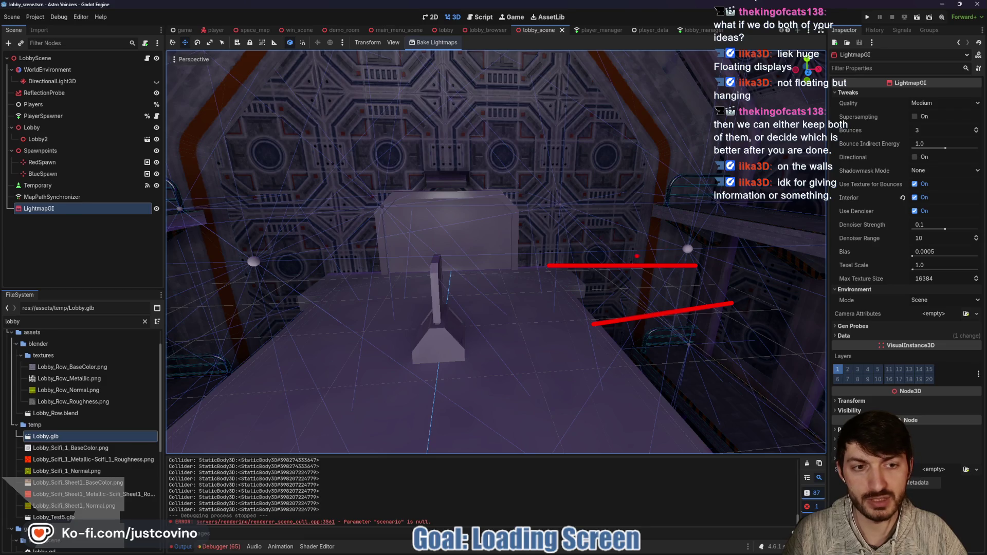
left_click_drag(691, 265, 735, 307)
mouse_move(585, 272)
left_mouse_down()
mouse_move(589, 303)
mouse_move(631, 268)
left_mouse_up()
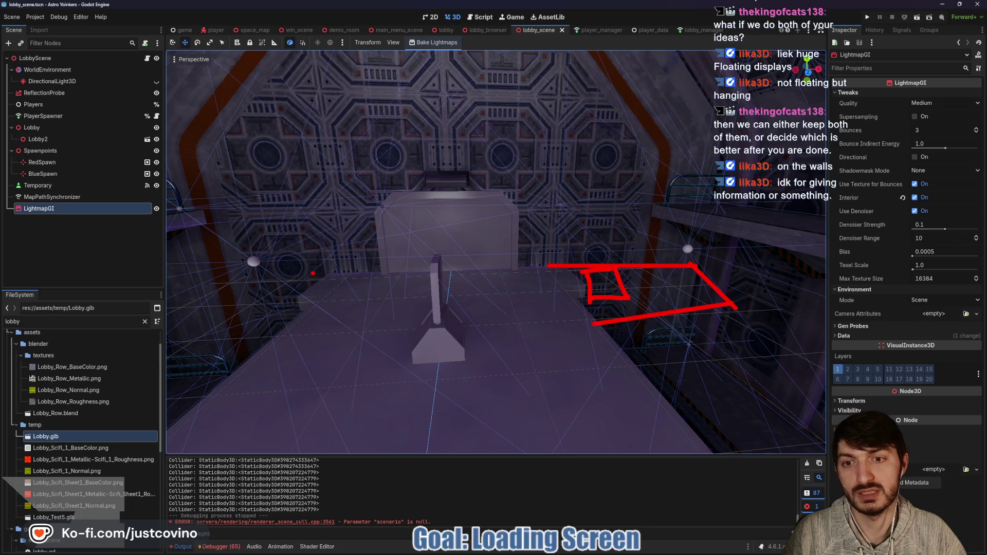
mouse_move(315, 273)
left_mouse_down()
mouse_move(195, 252)
mouse_move(185, 319)
mouse_move(282, 333)
left_mouse_up()
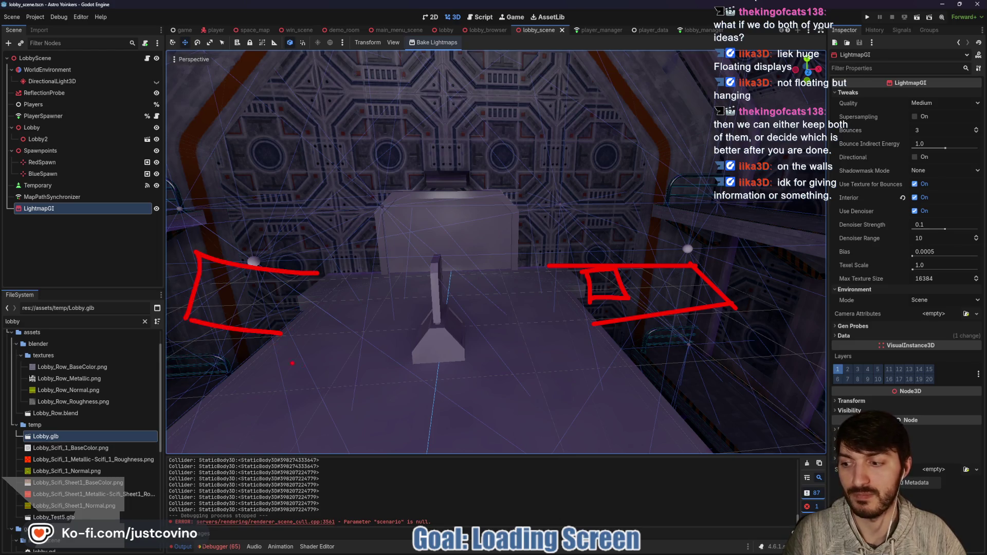
mouse_move(642, 273)
left_mouse_down()
mouse_move(662, 289)
mouse_move(663, 268)
left_mouse_up()
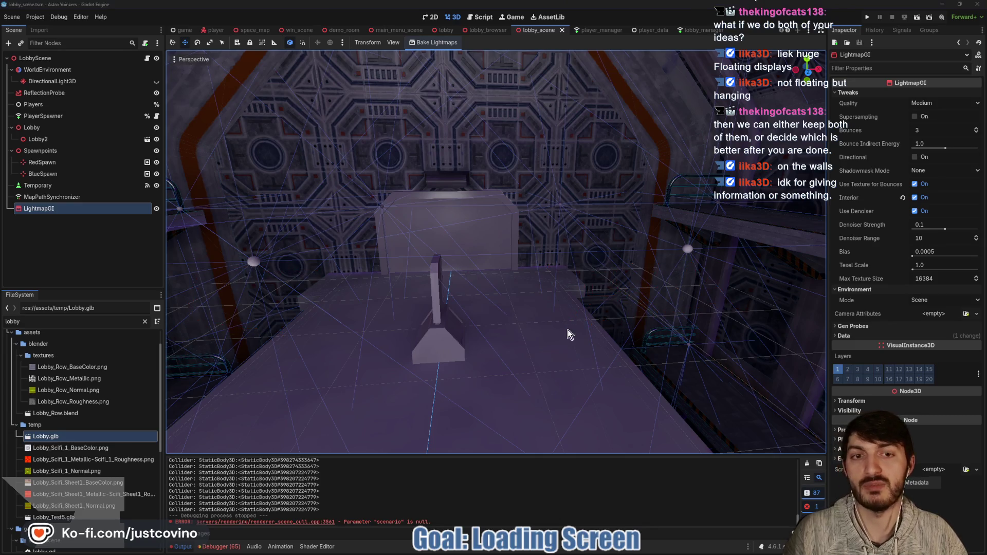
key("w")
key("f")
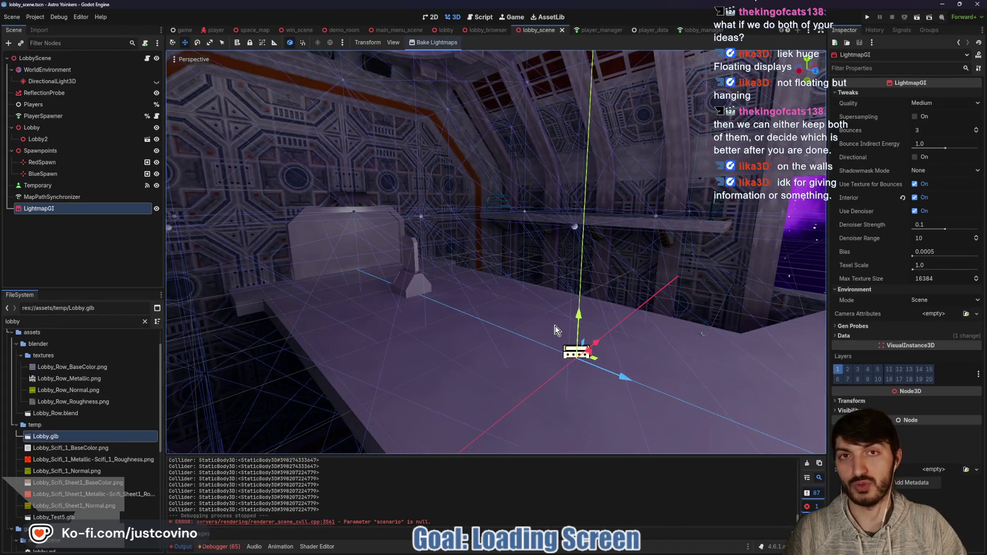
key("w")
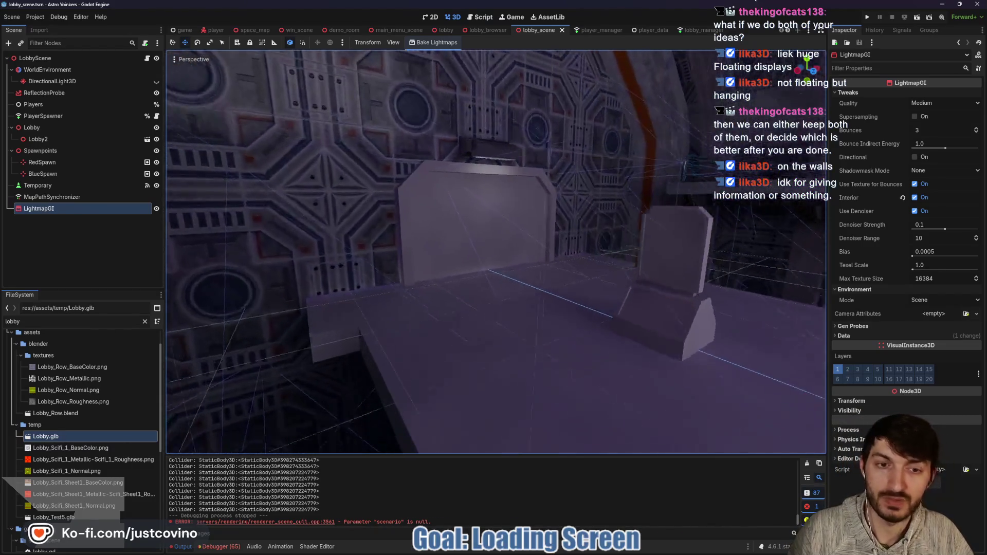
key("s")
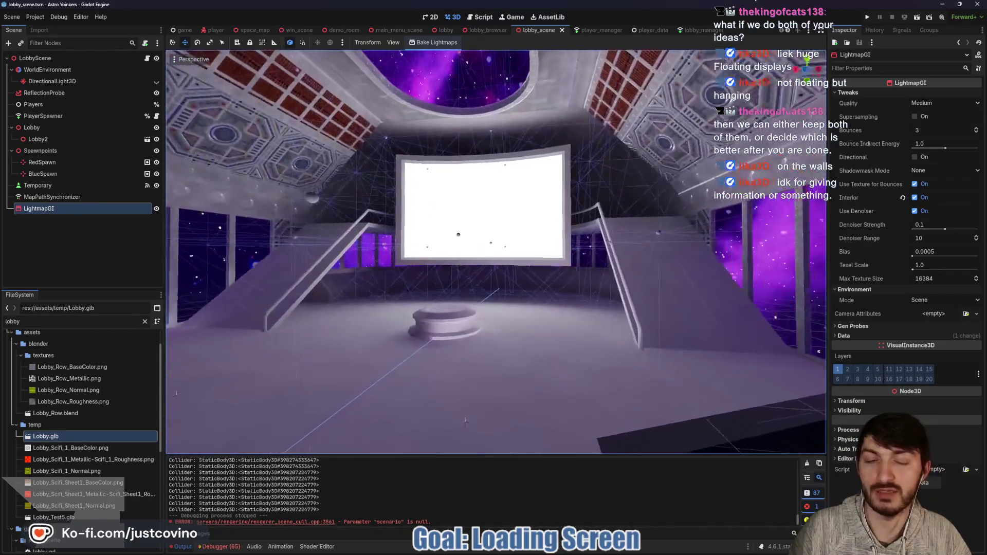
key("w")
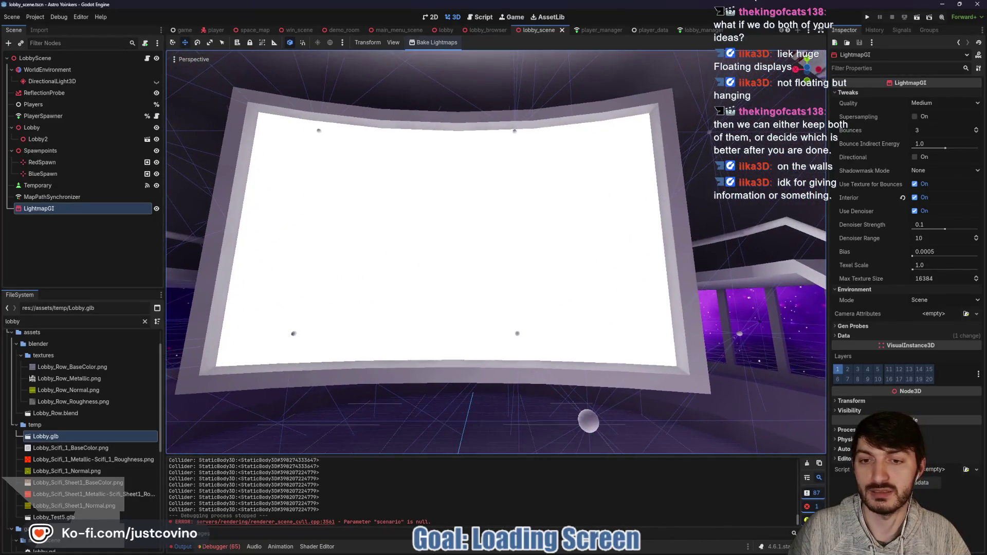
key("w")
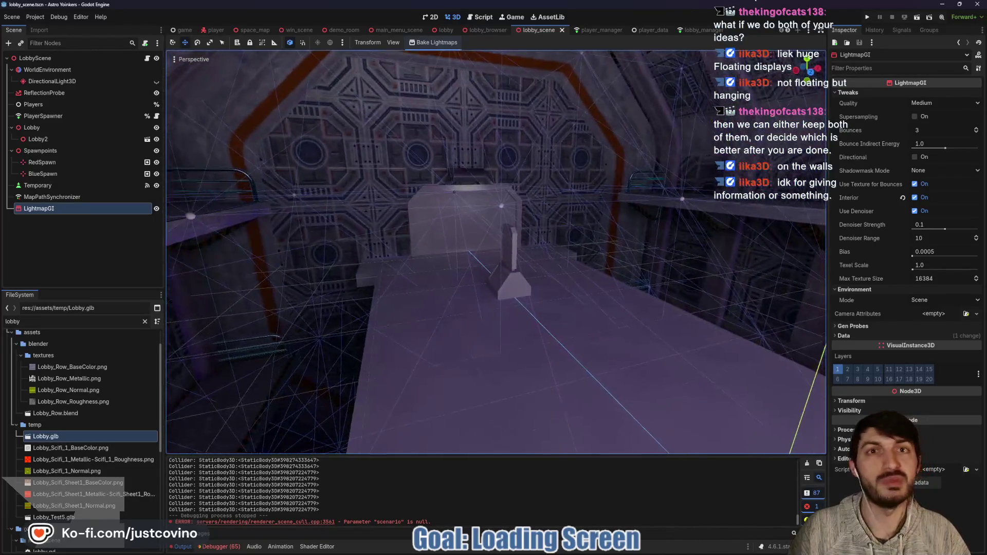
key("s")
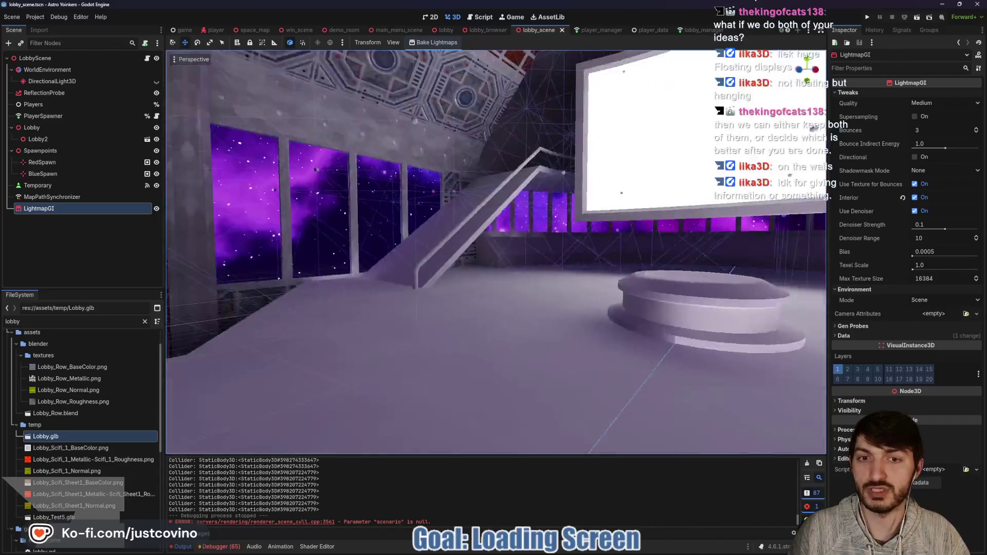
key("w")
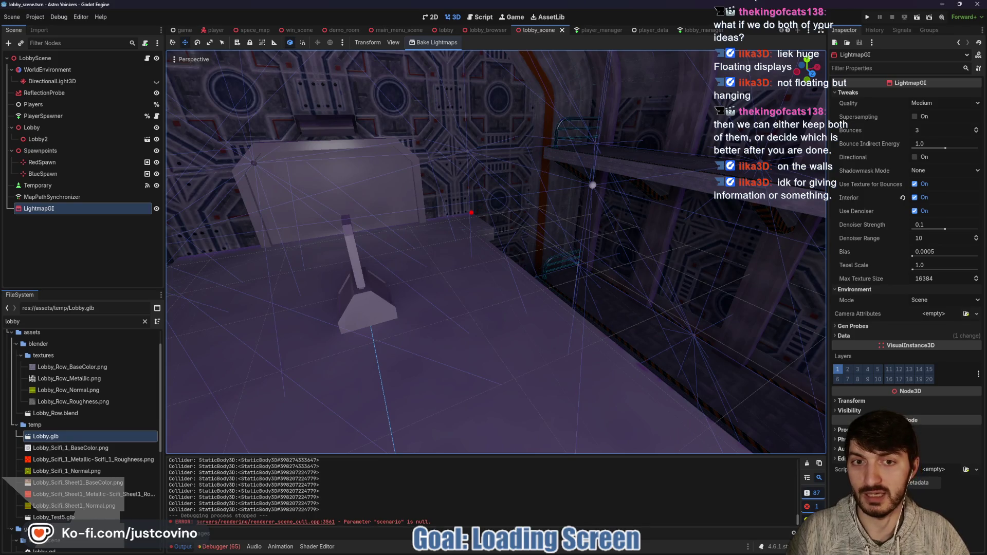
mouse_move(469, 212)
left_mouse_down()
mouse_move(549, 195)
mouse_move(554, 241)
mouse_move(487, 262)
left_mouse_up()
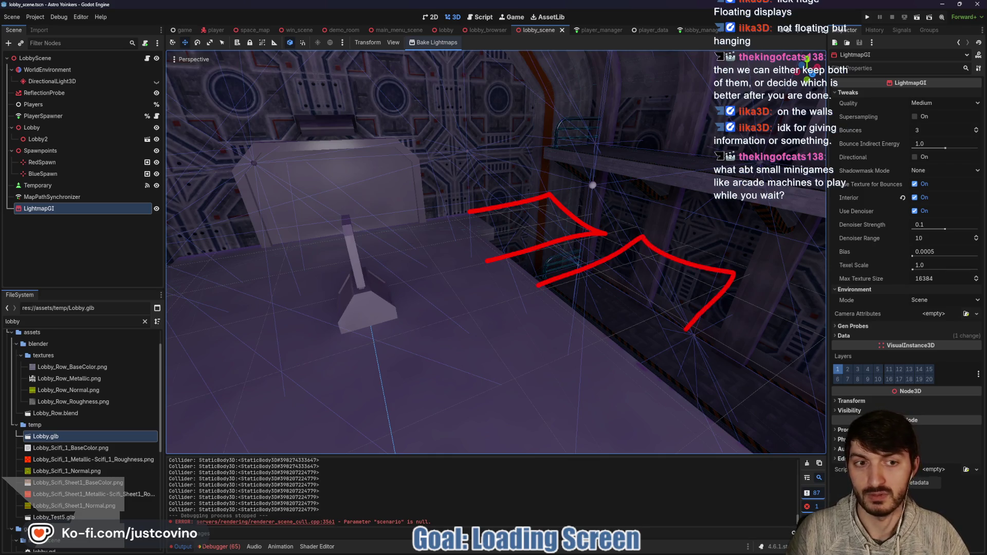
scroll(496, 252, "up", 8)
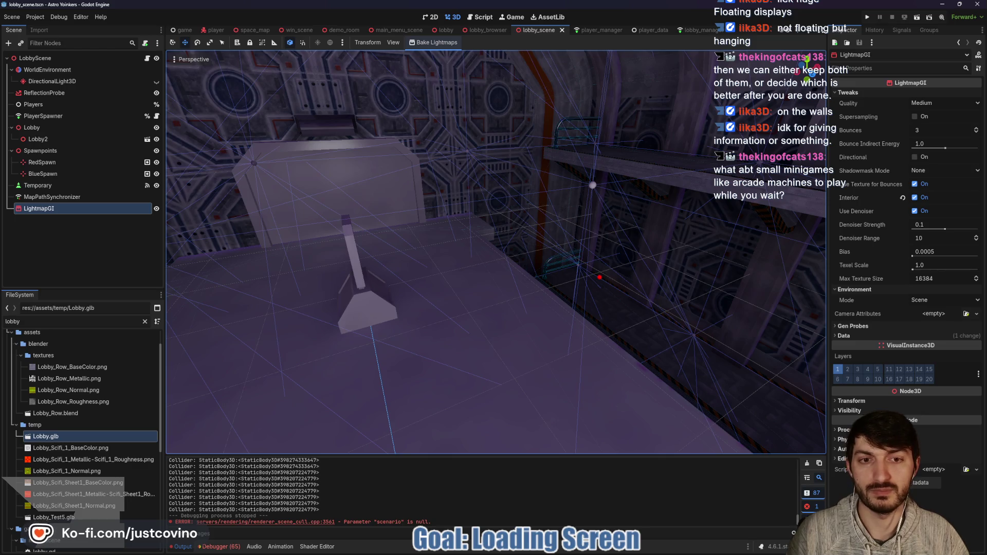
scroll(495, 252, "down", 5)
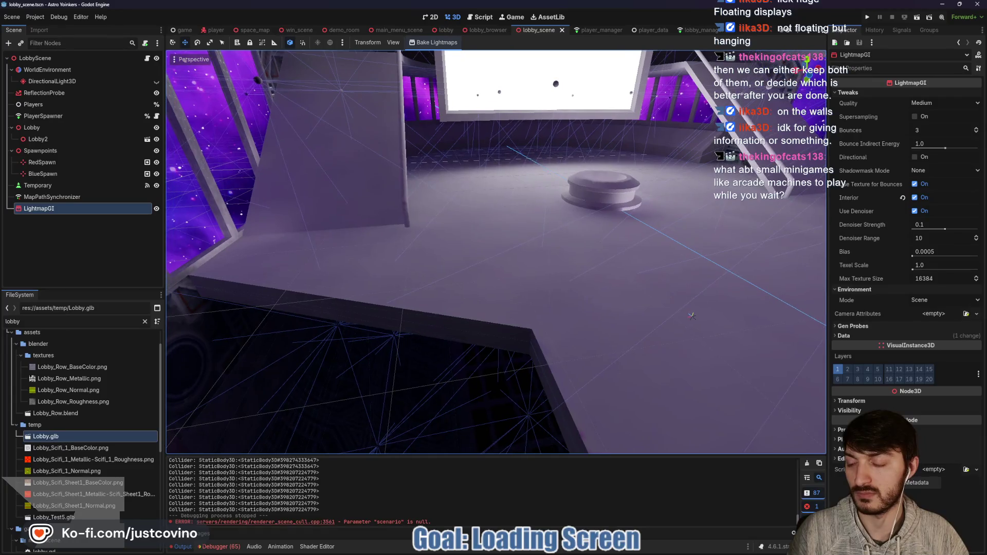
mouse_move(692, 316)
left_mouse_down()
mouse_move(417, 371)
mouse_move(406, 339)
left_mouse_up()
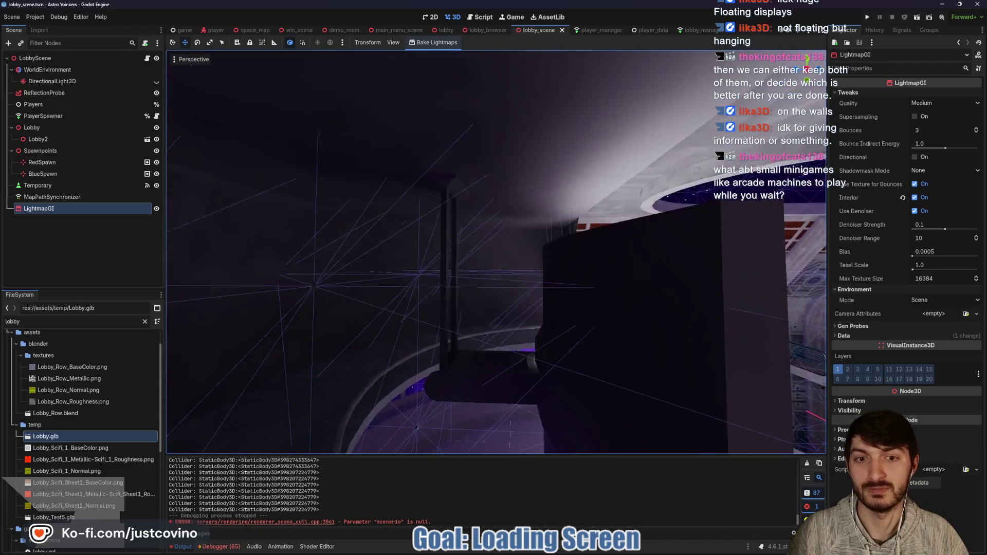
left_click_drag(406, 339, 394, 313)
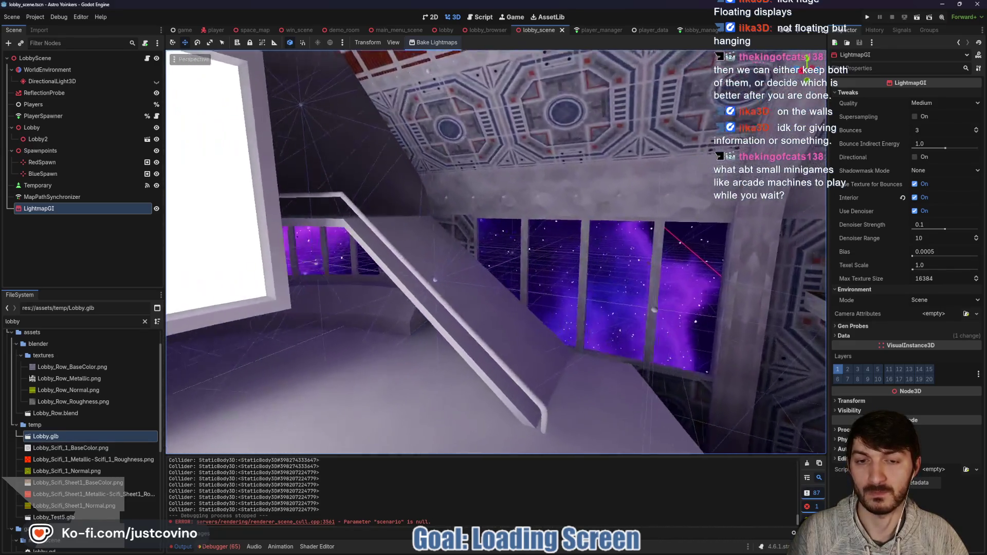
left_click_drag(393, 314, 380, 288)
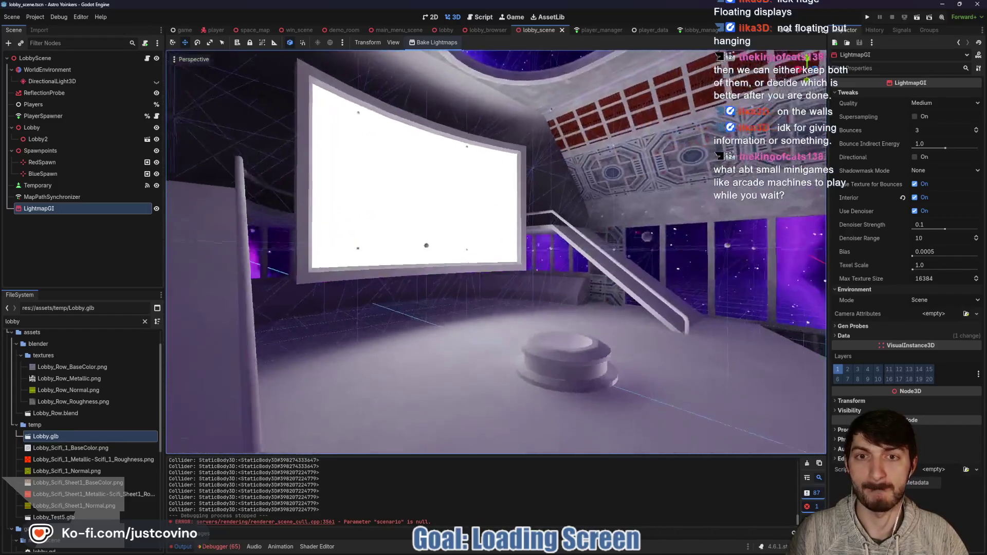
left_click_drag(380, 288, 367, 262)
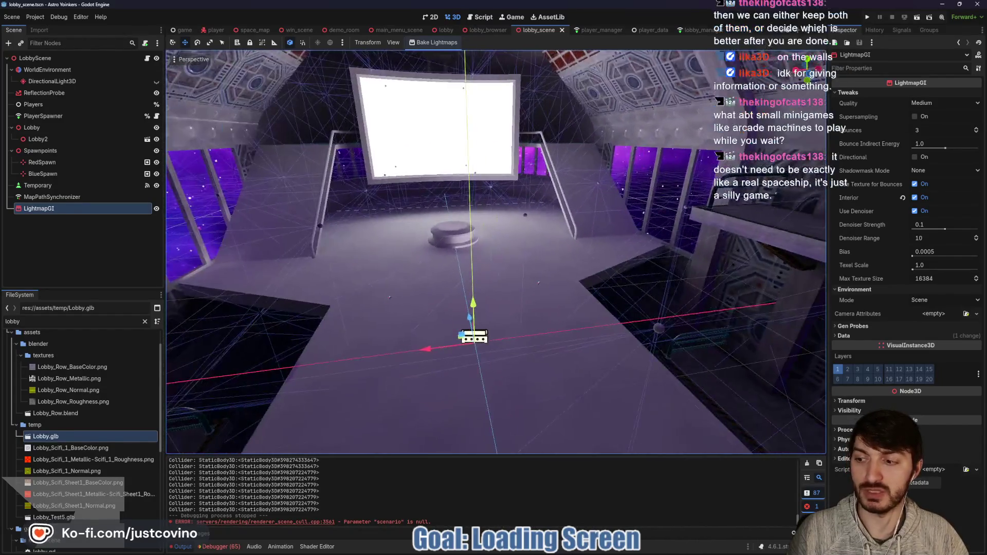
scroll(722, 198, "down", 2)
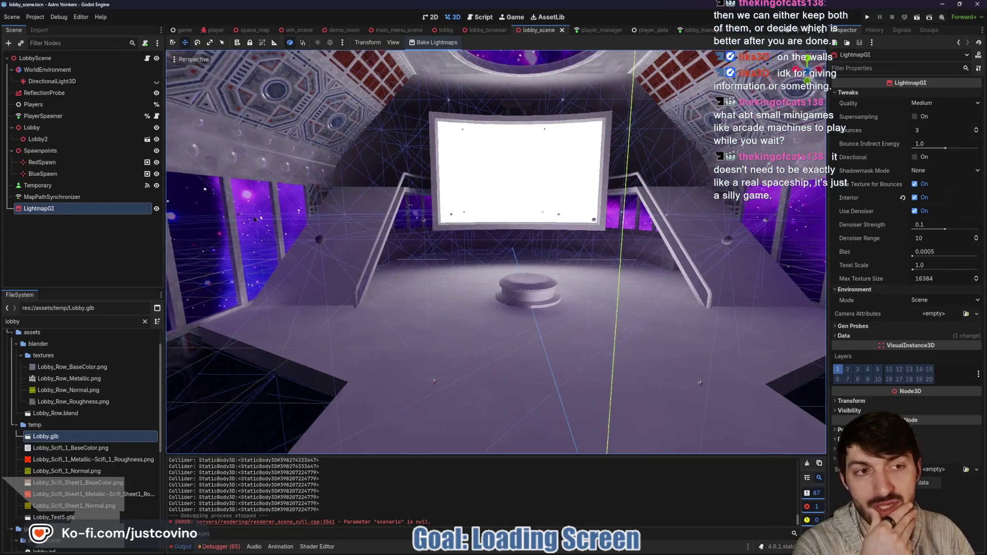
right_click(599, 239)
right_click(581, 255)
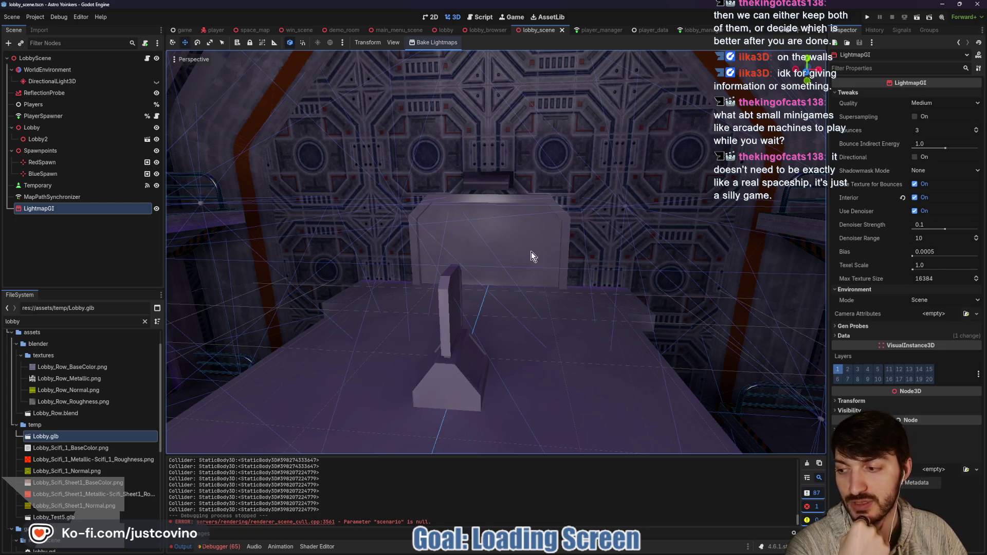
mouse_move(555, 262)
left_mouse_down()
mouse_move(514, 267)
mouse_move(452, 252)
mouse_move(632, 280)
mouse_move(488, 268)
mouse_move(519, 247)
mouse_move(622, 247)
left_mouse_up()
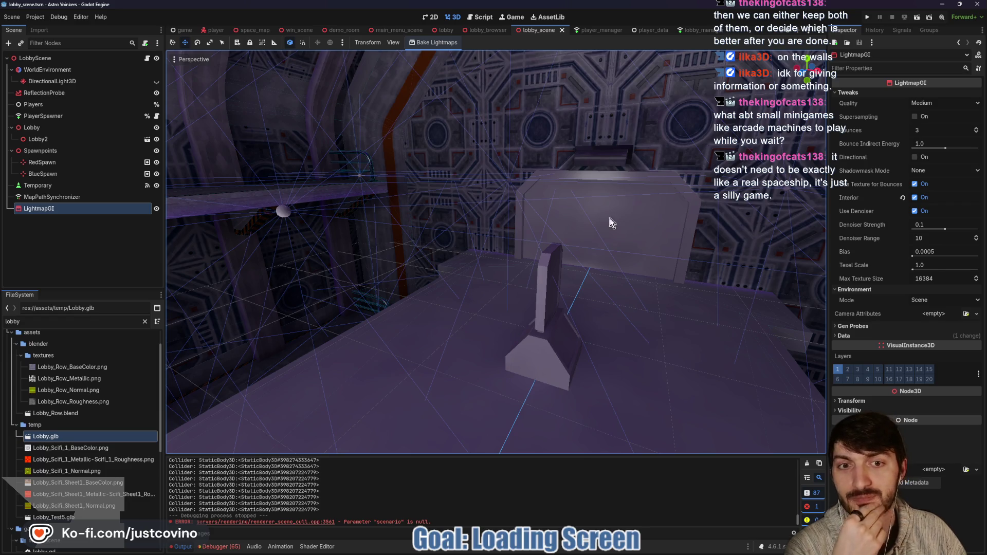
left_click_drag(539, 214, 437, 216)
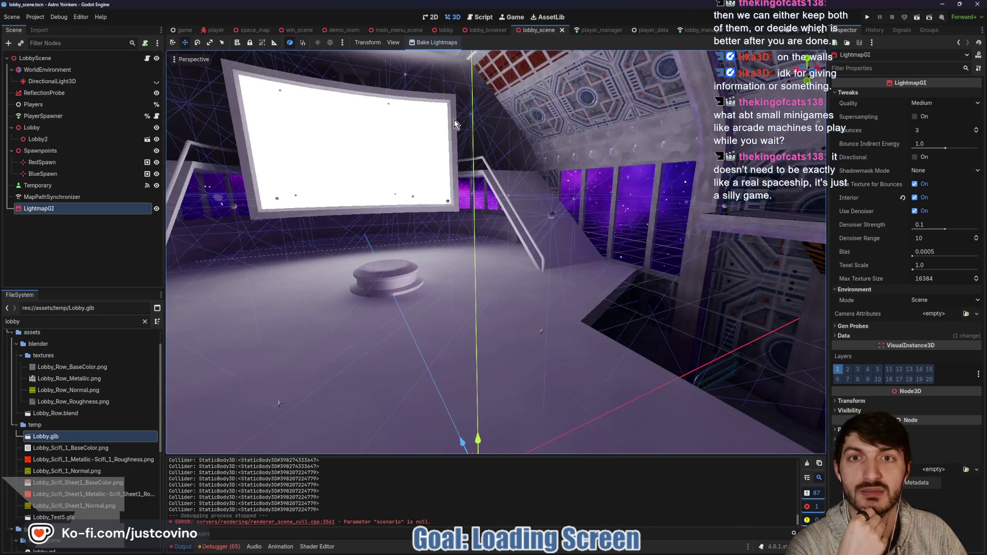
scroll(651, 30, "down", 2)
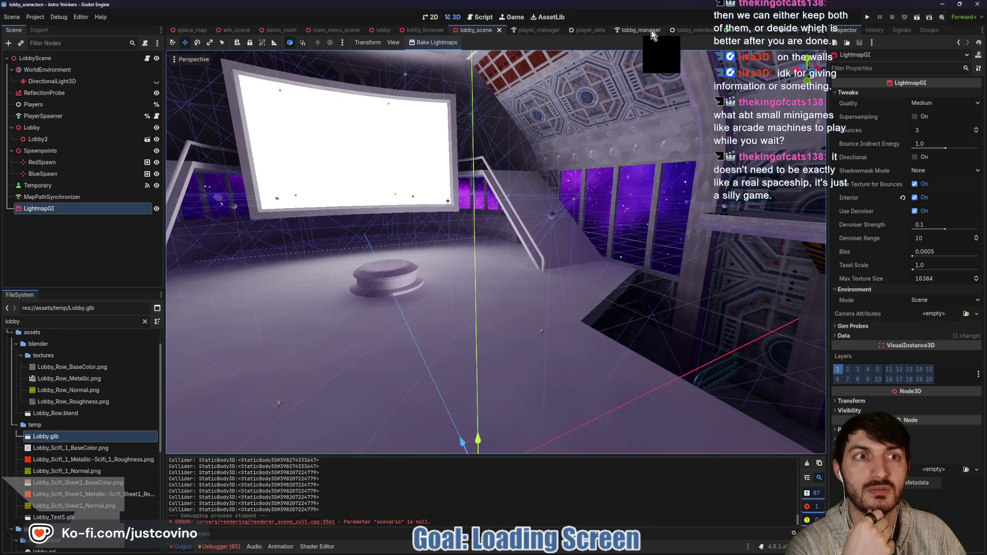
left_click(765, 30)
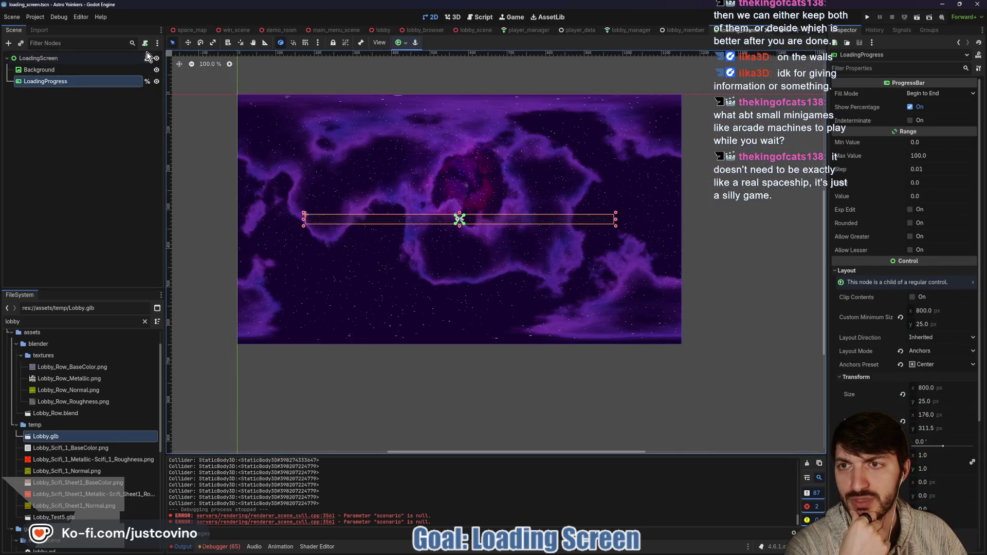
Open loading_screen.gd from the LoadingScreen script icon and place the caret near its match status block
left_click(148, 58)
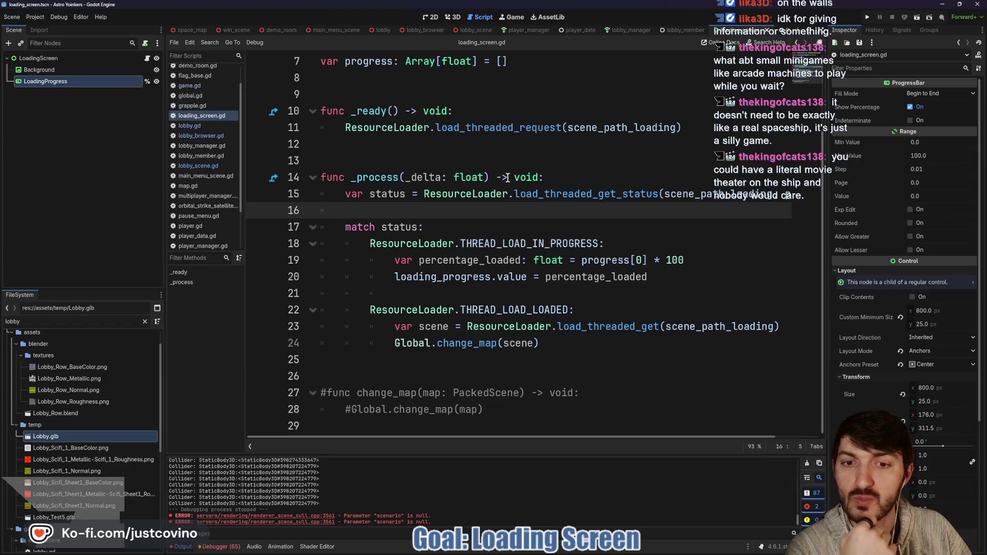
left_click(436, 226)
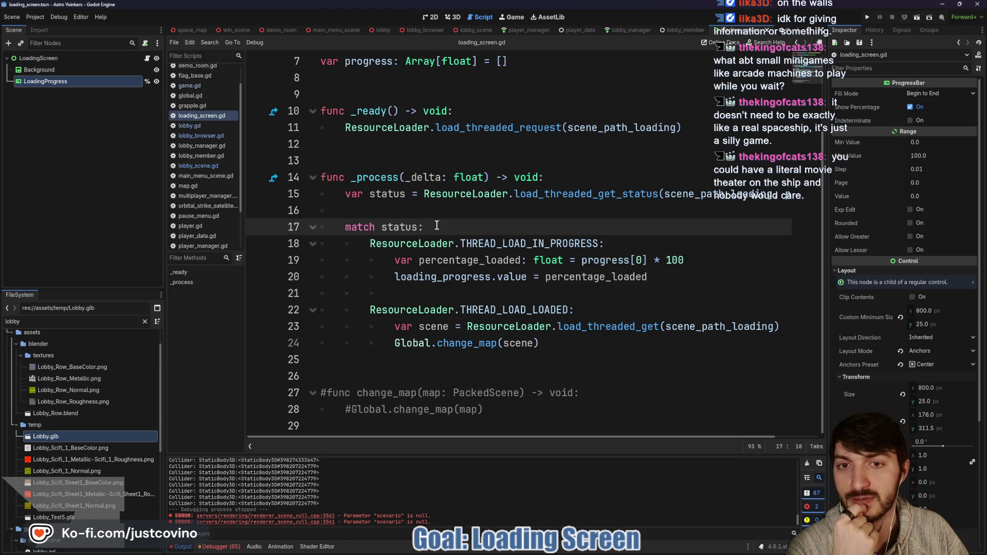
left_click(425, 212)
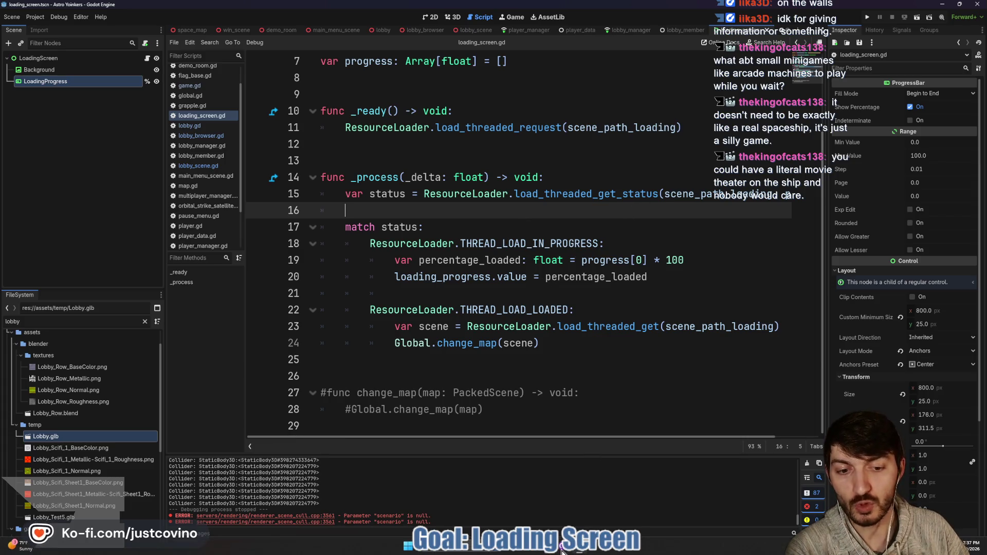
Launch Steam from system search, open the library, and browse the CUFFBUST and Among Us pages
key("super")
type("steam")
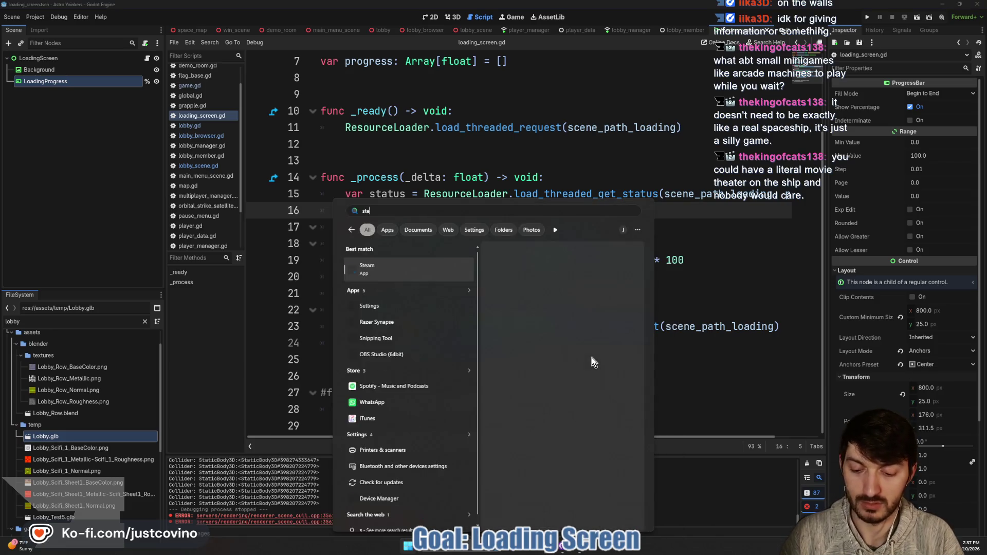
left_click(377, 271)
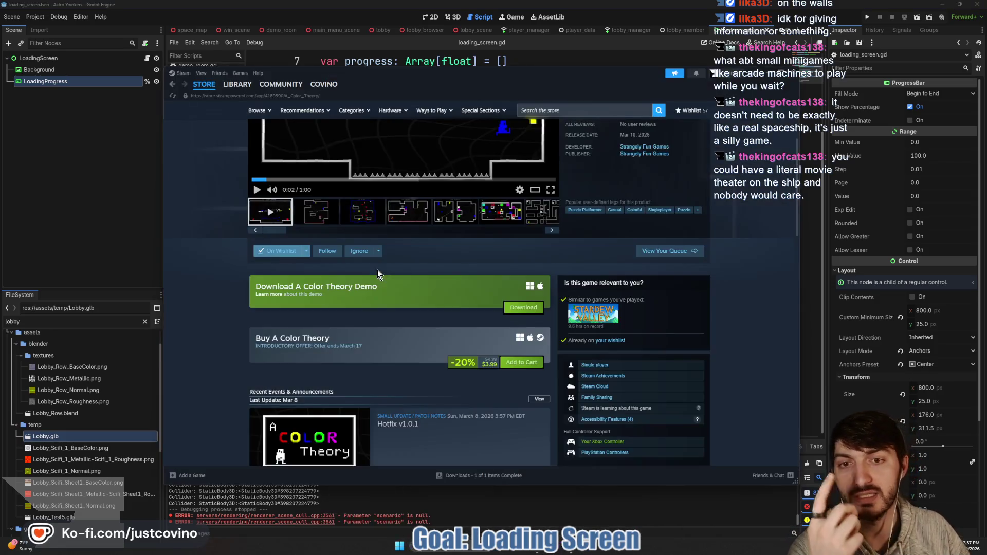
left_click(229, 87)
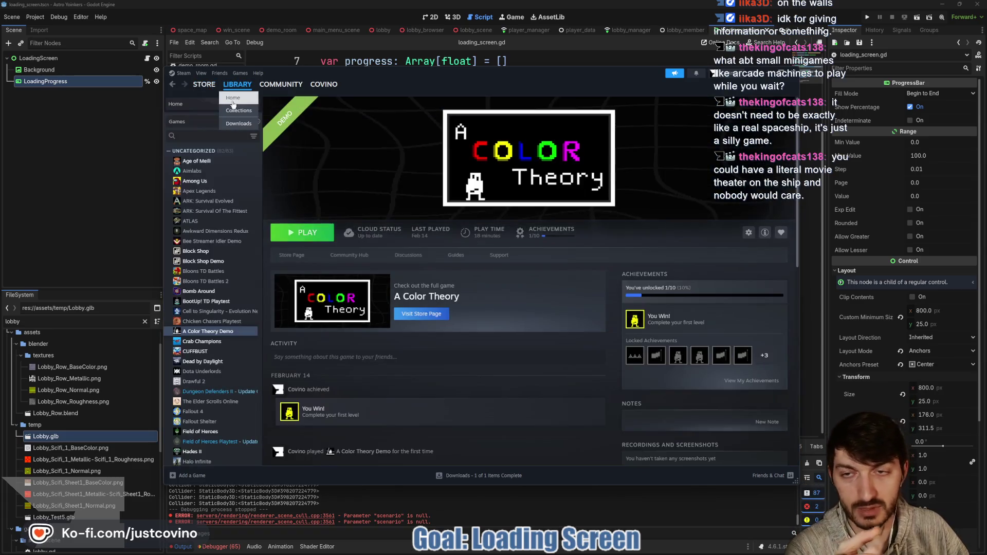
left_click(214, 353)
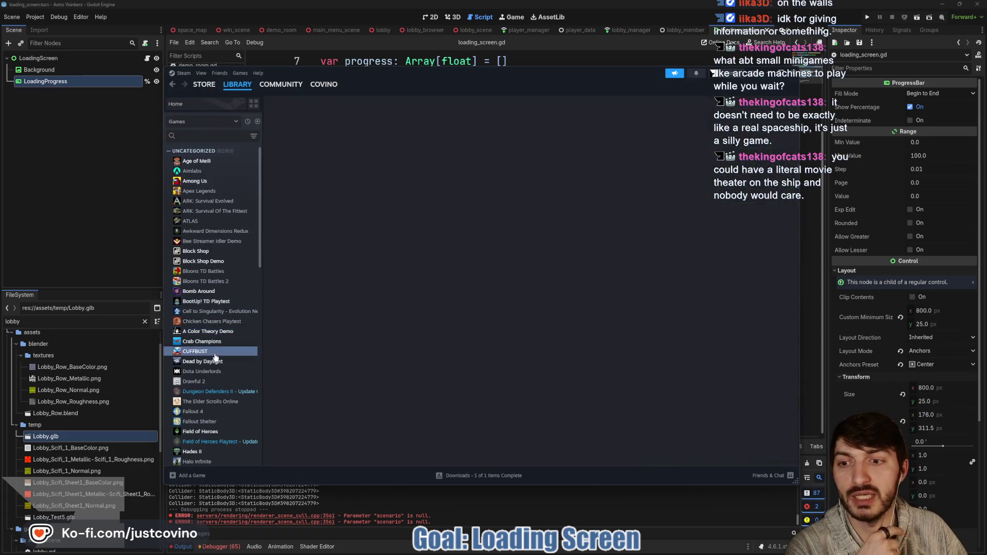
scroll(215, 347, "down", 5)
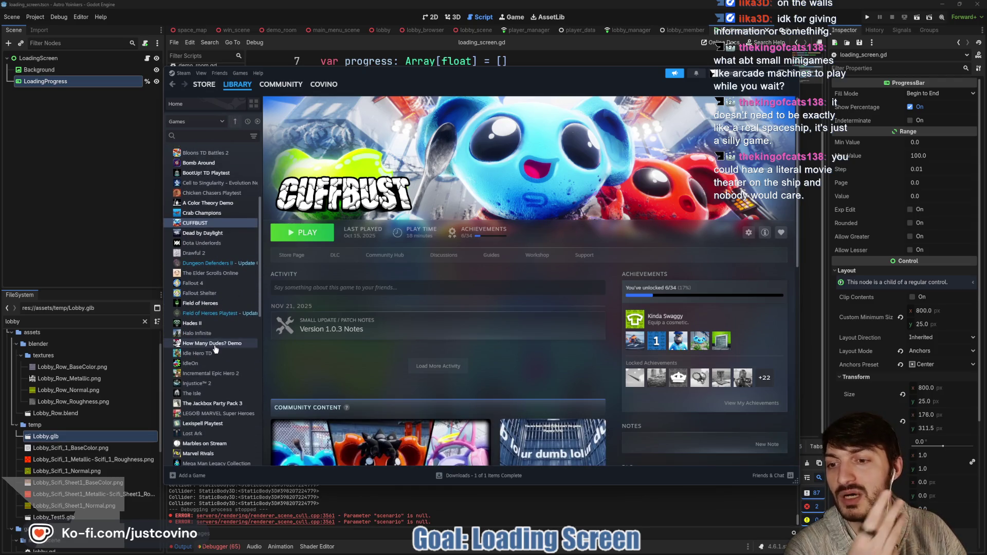
scroll(215, 347, "up", 5)
left_click(198, 182)
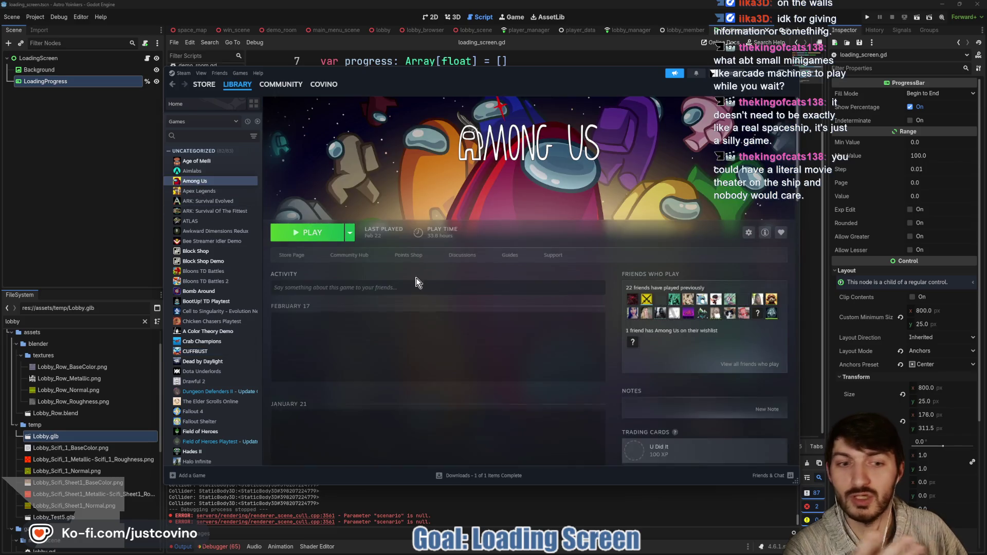
Scroll through the library games list and open the CUFFBUST game page
scroll(218, 306, "down", 1)
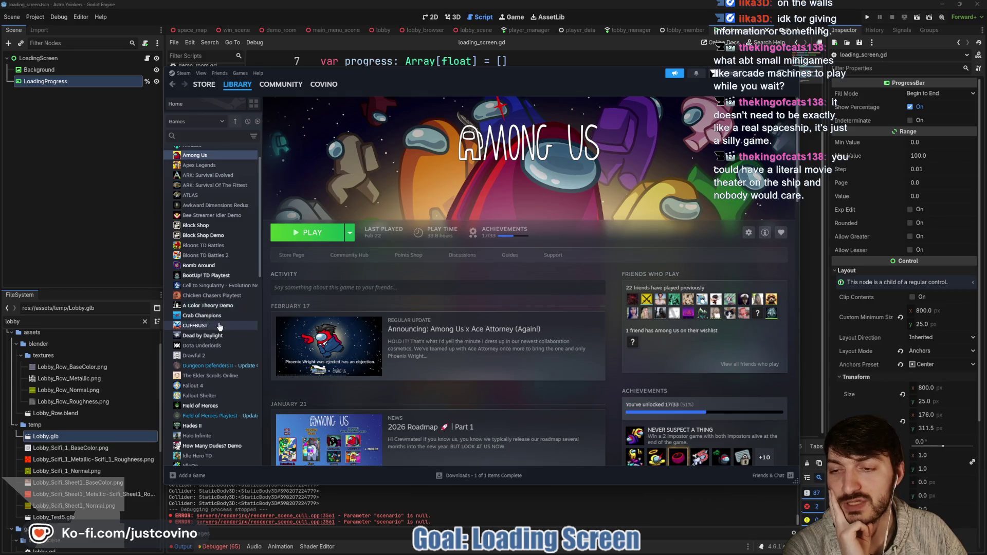
scroll(220, 327, "down", 3)
scroll(221, 334, "down", 1)
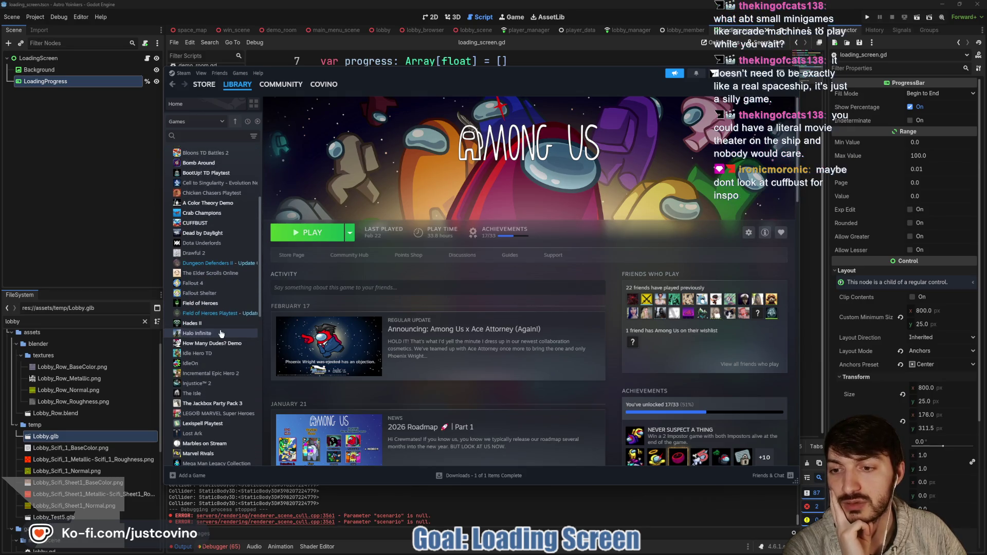
scroll(221, 334, "down", 1)
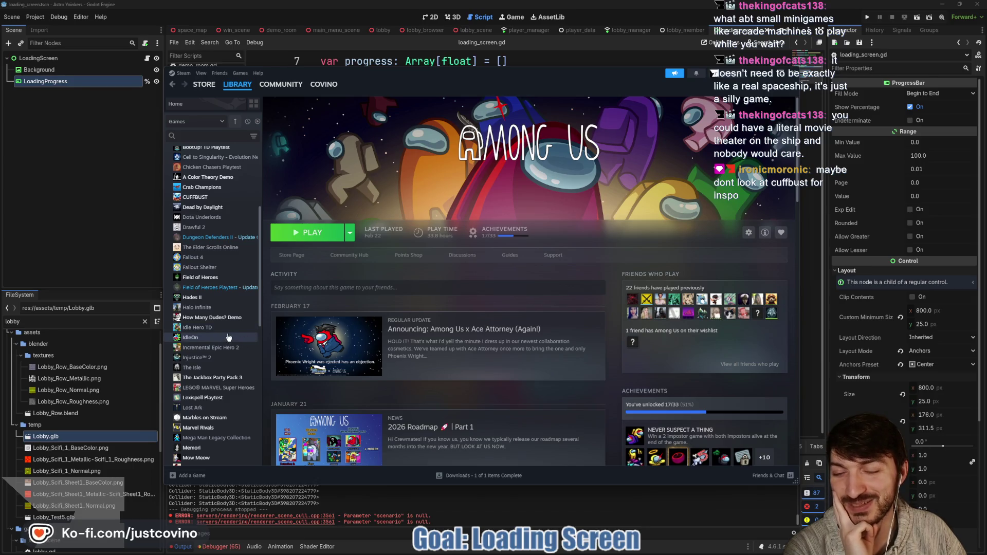
scroll(225, 339, "down", 4)
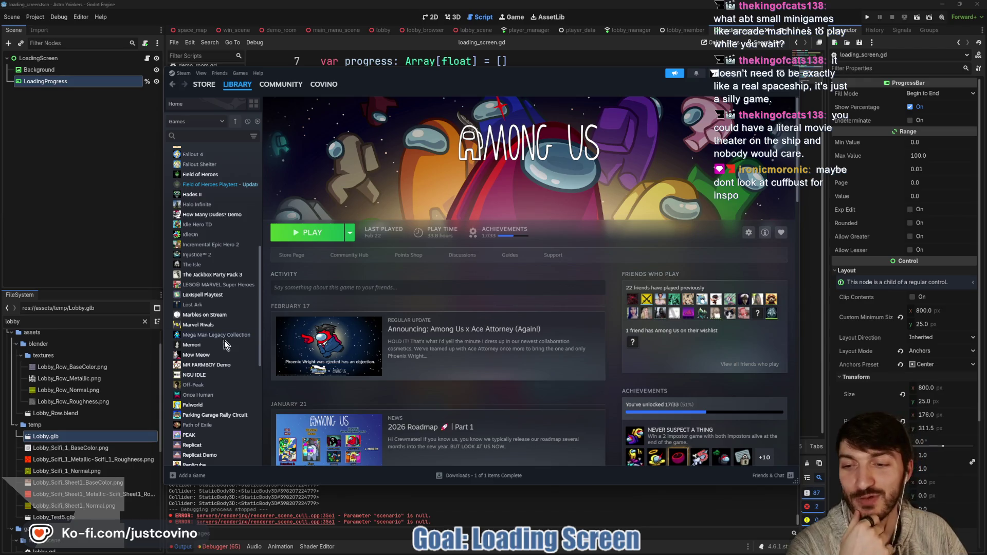
scroll(222, 343, "down", 1)
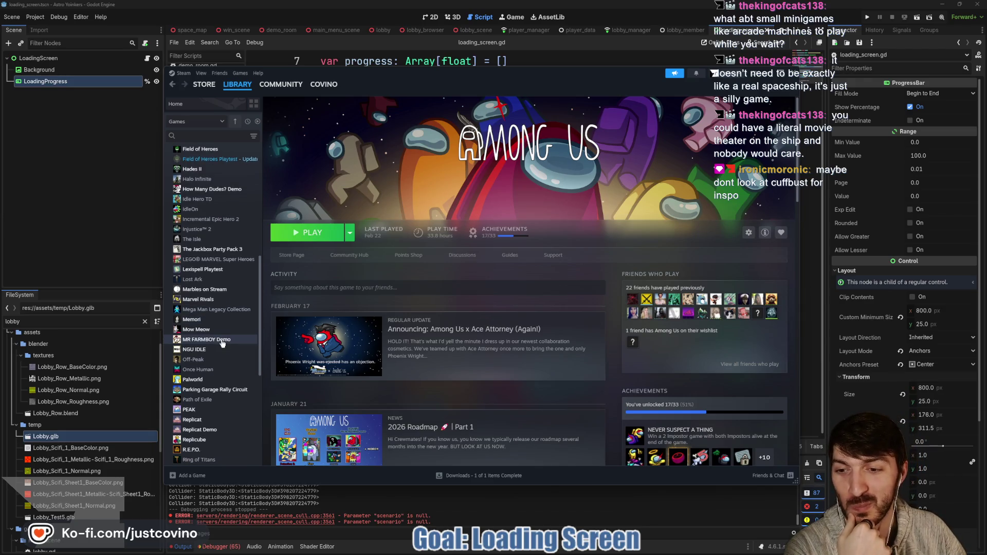
scroll(221, 340, "down", 3)
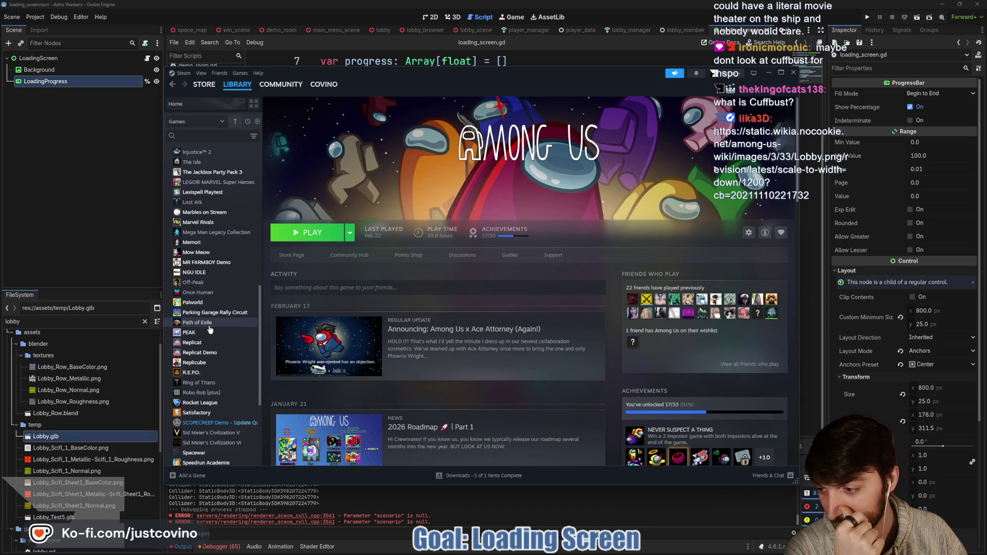
scroll(216, 339, "down", 1)
scroll(223, 348, "up", 2)
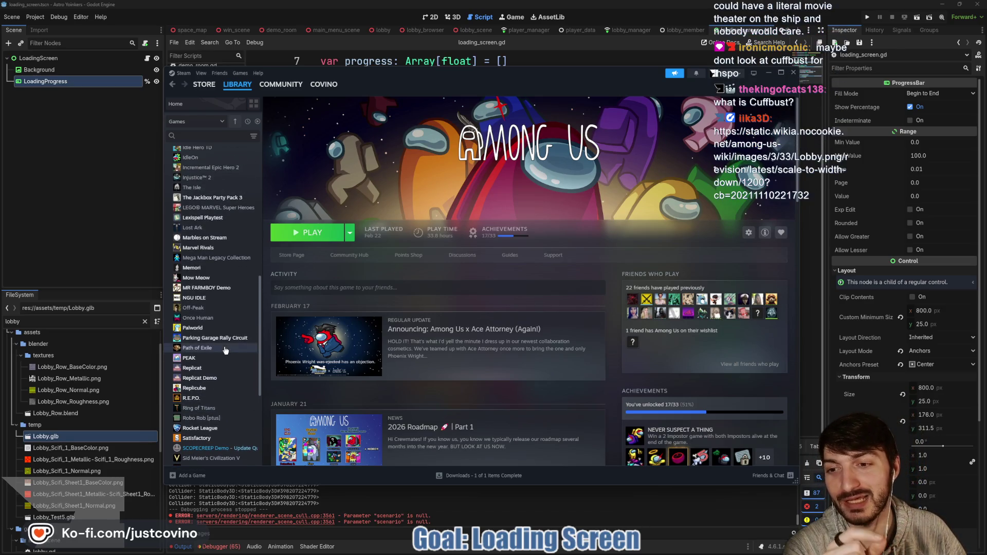
scroll(221, 340, "up", 3)
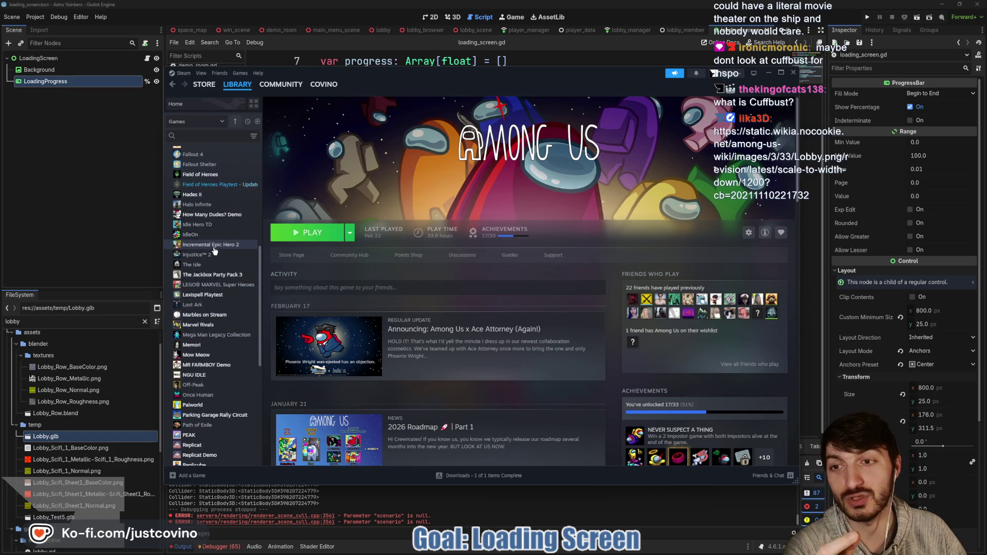
scroll(214, 250, "up", 5)
left_click(209, 223)
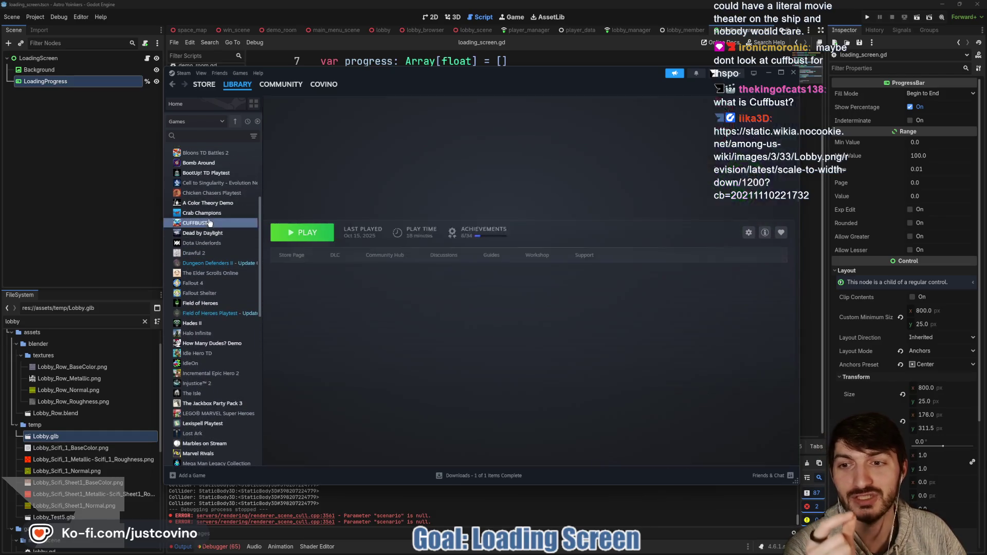
Open CUFFBUST's store page and mark up the trailer and its thumbnails in red, then clear the marks
left_click(291, 255)
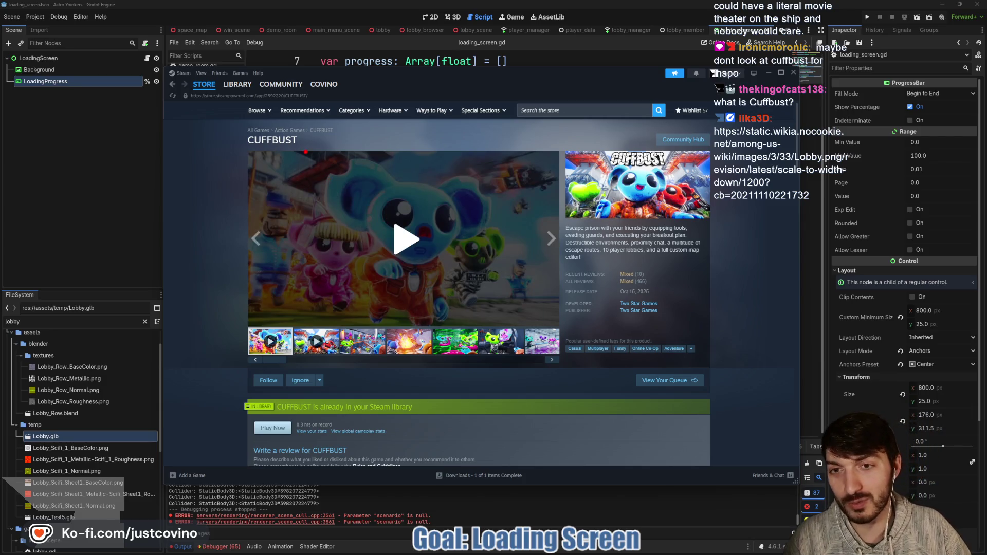
mouse_move(294, 188)
left_mouse_down()
mouse_move(489, 127)
mouse_move(297, 152)
left_mouse_up()
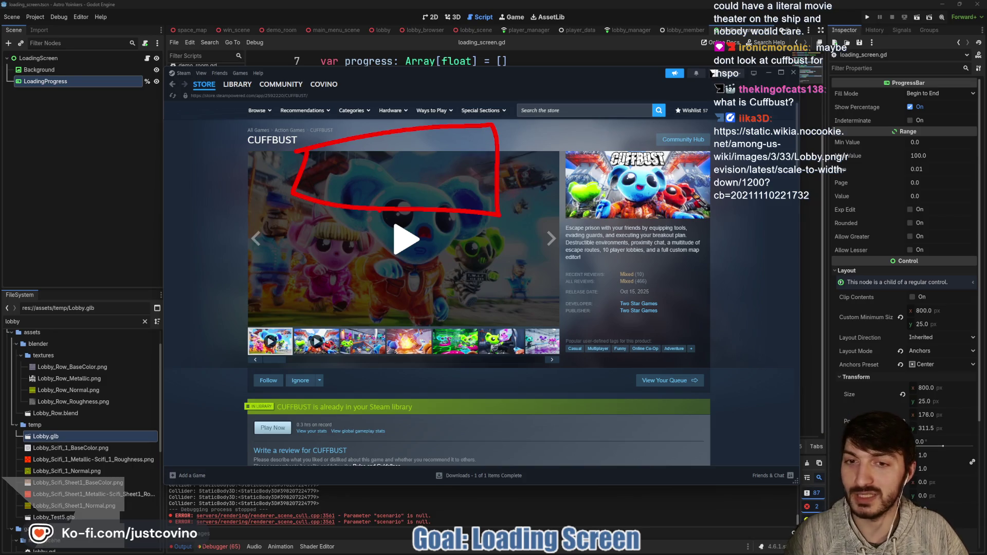
mouse_move(287, 251)
left_mouse_down()
mouse_move(272, 312)
mouse_move(312, 251)
left_mouse_up()
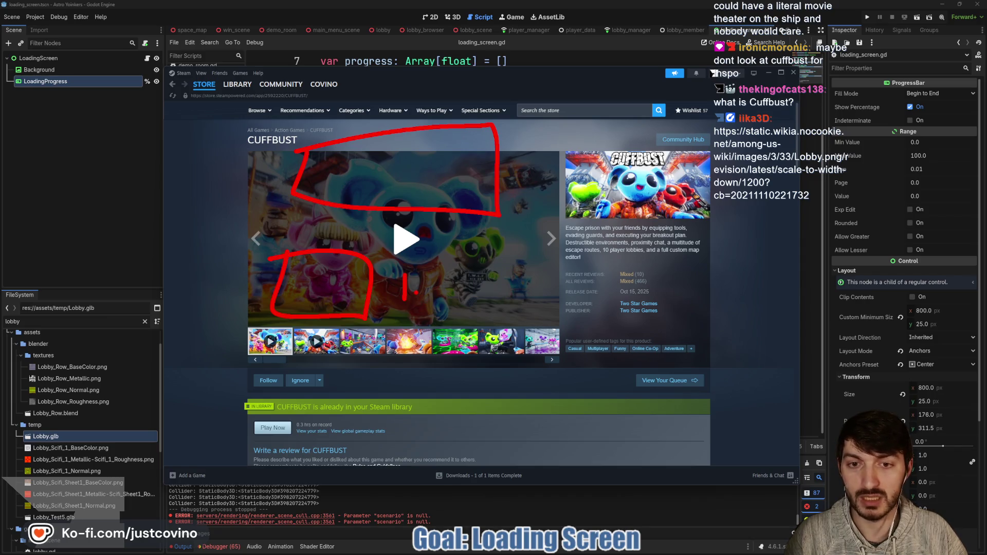
mouse_move(332, 341)
left_mouse_down()
mouse_move(335, 354)
mouse_move(498, 330)
mouse_move(499, 362)
left_mouse_up()
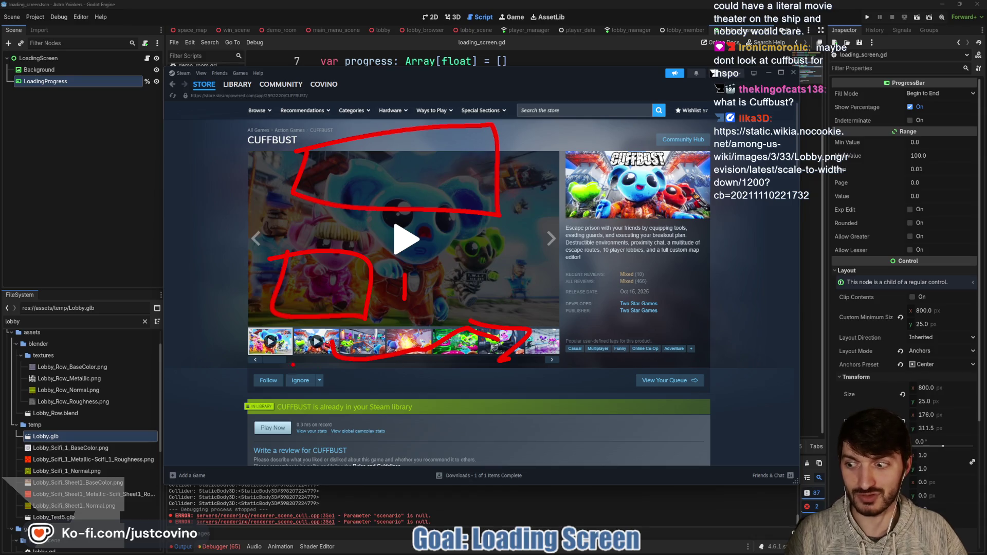
key("Escape")
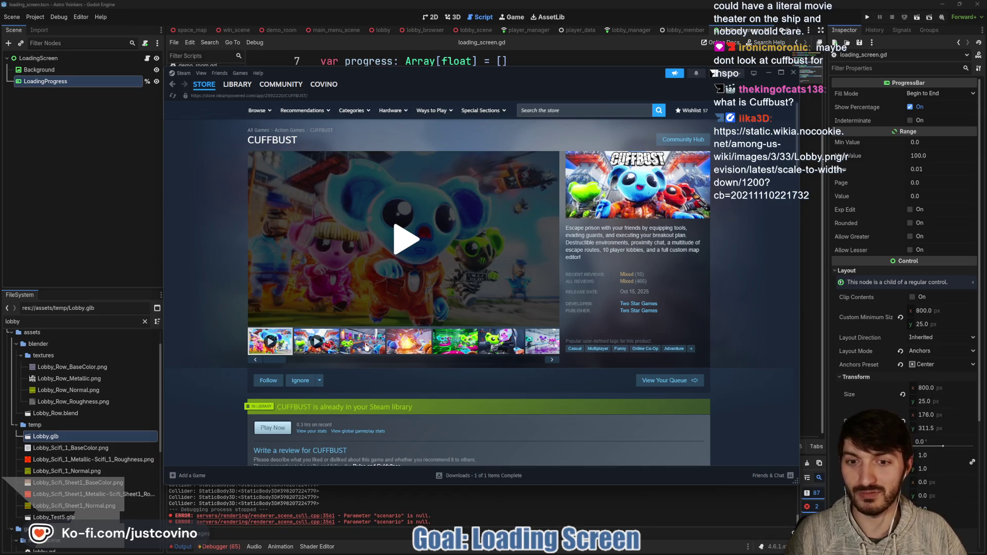
Browse the explosion, green pool and poster screenshots, play the trailer, then return to Godot
left_click(365, 347)
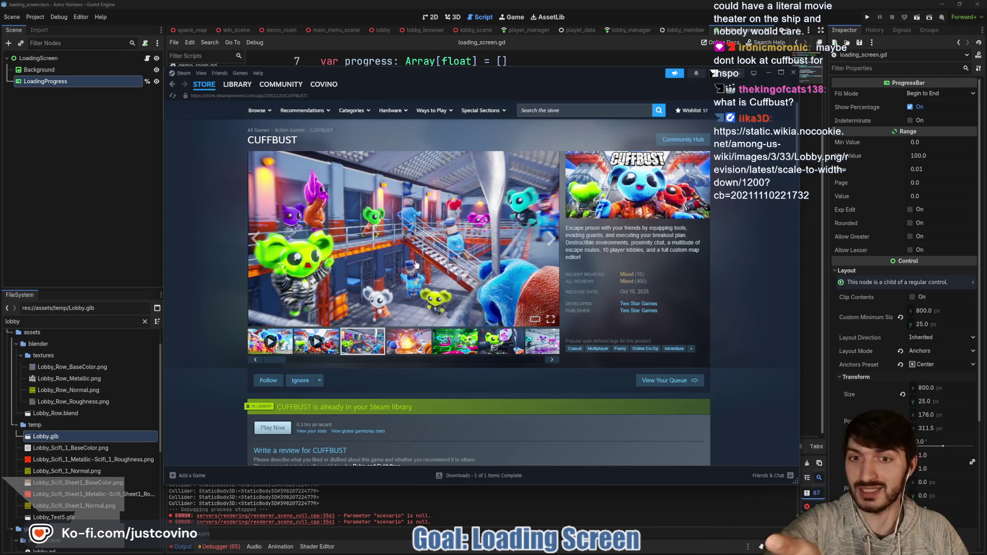
left_click(420, 351)
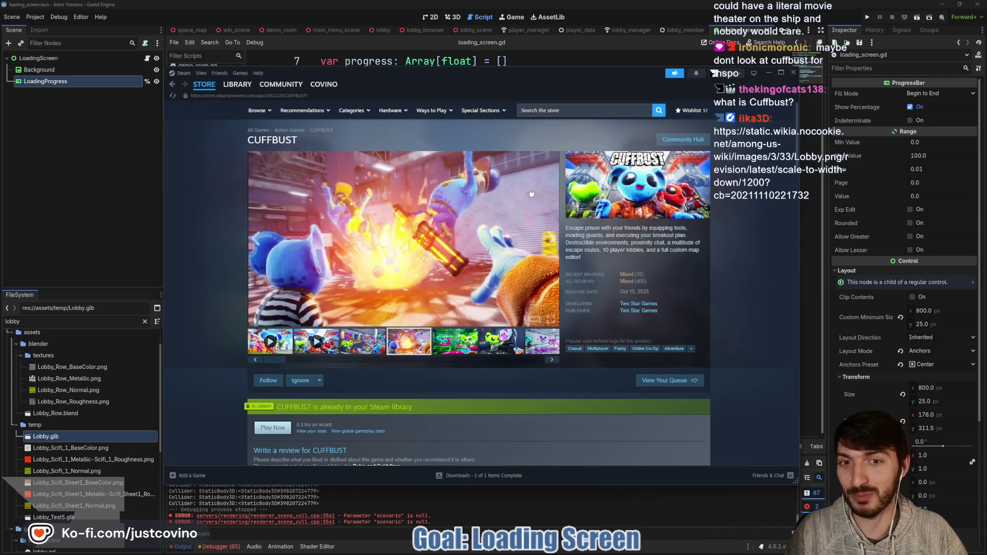
left_click(453, 347)
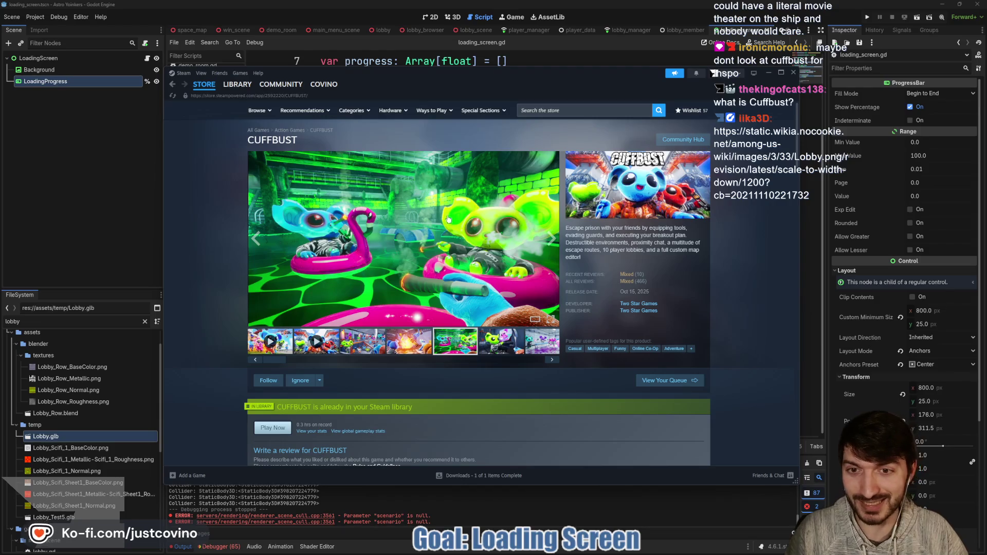
left_click(497, 342)
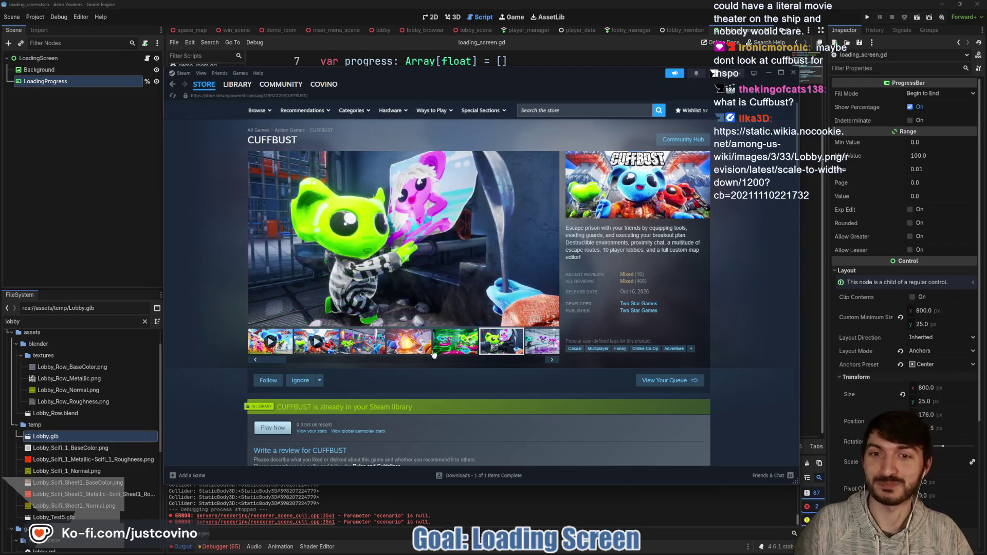
left_click(269, 350)
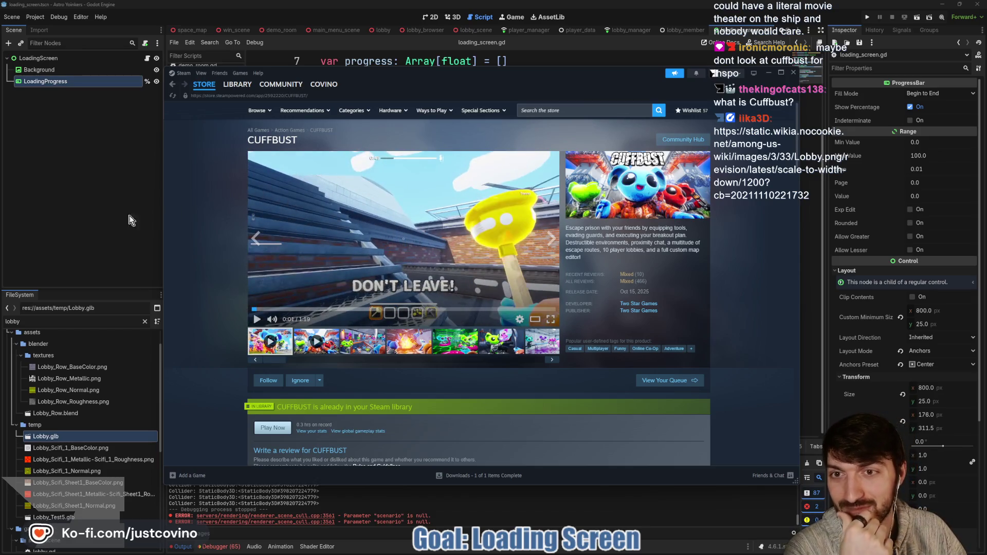
left_click(143, 244)
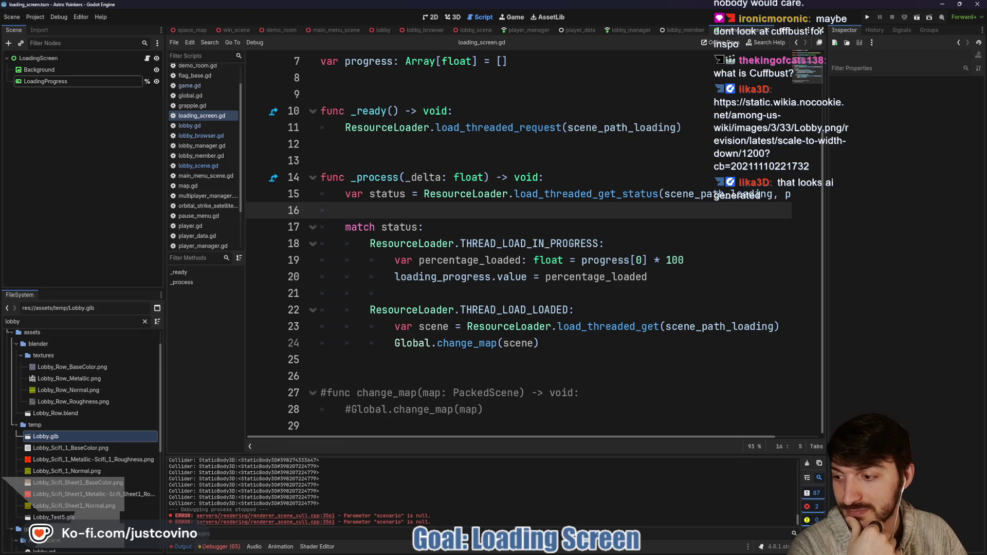
Bring up the Among Us Lobby.png reference and circle its left and right consoles in red, then clear them
key("alt+Tab")
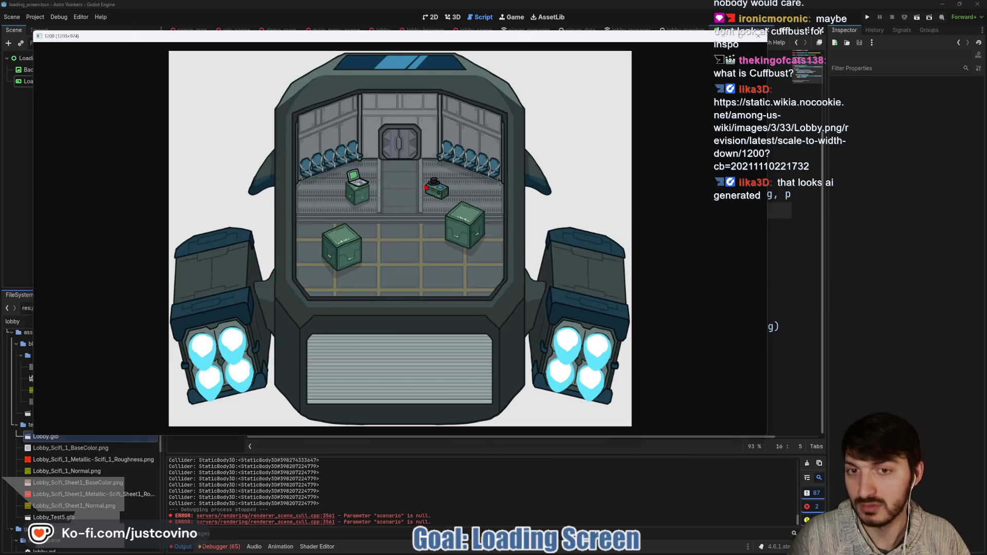
mouse_move(451, 168)
left_mouse_down()
mouse_move(414, 193)
mouse_move(440, 211)
mouse_move(453, 170)
left_mouse_up()
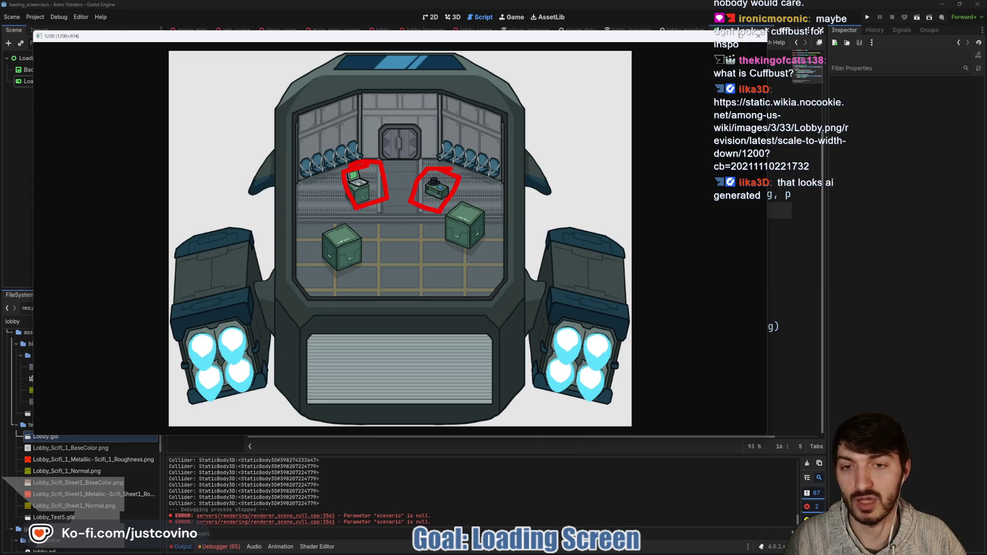
left_click_drag(492, 190, 466, 280)
key("Escape")
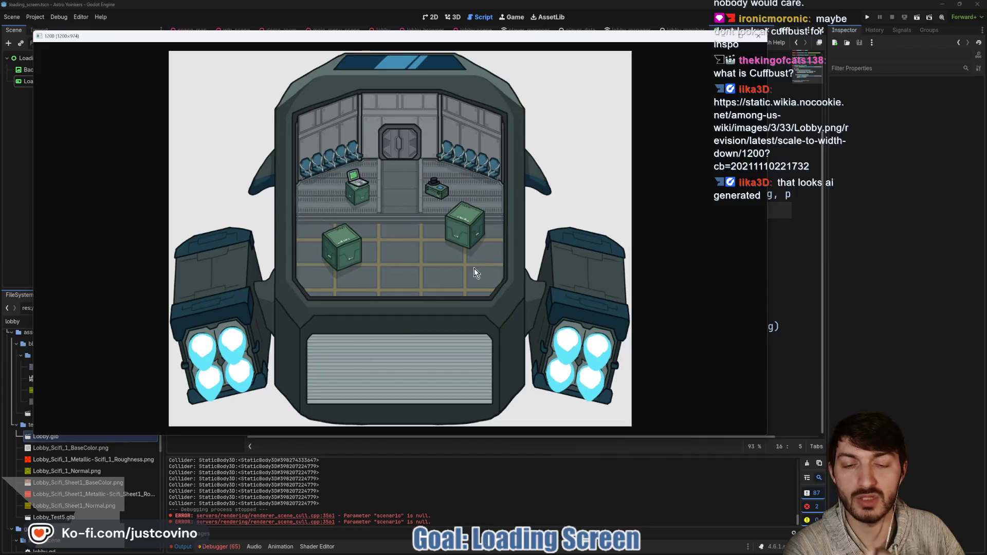
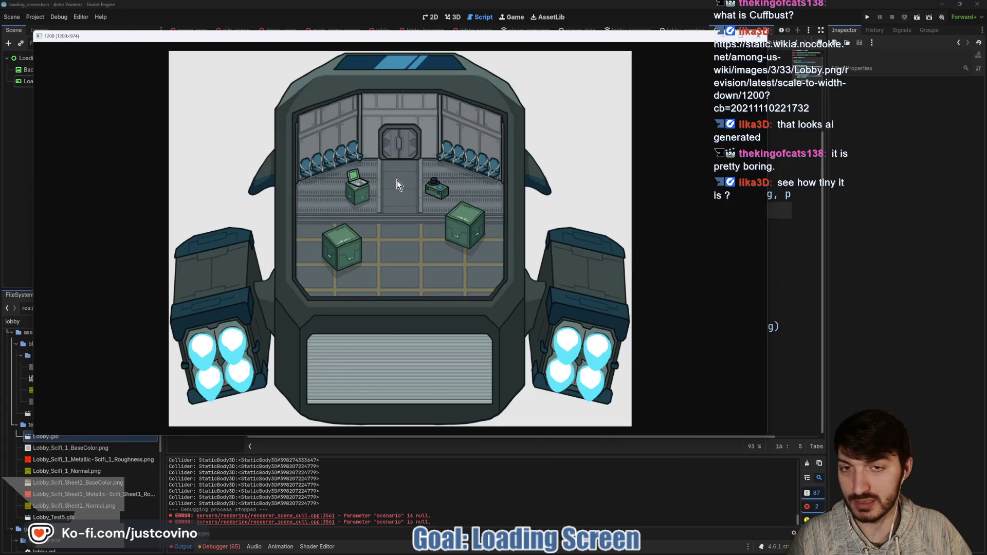
Draw a red arch on the lobby's back door and an arrowed route to the right crate, then close the image
left_click_drag(382, 159, 398, 161)
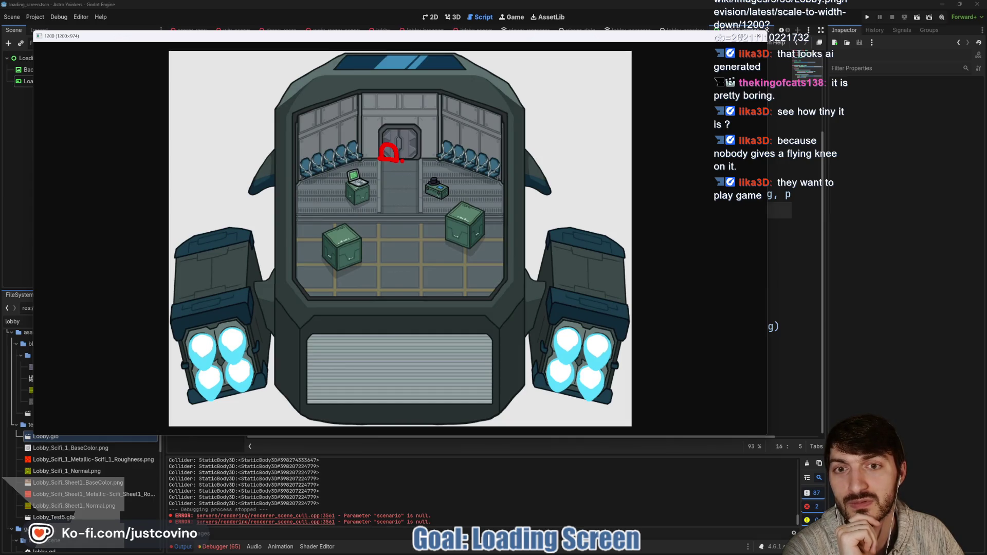
left_click_drag(401, 161, 407, 180)
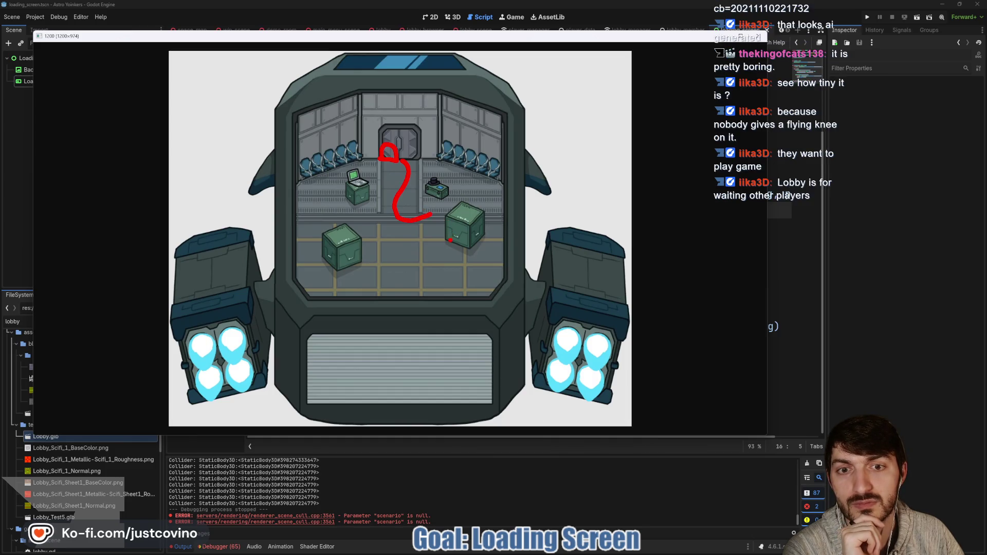
left_click_drag(450, 240, 464, 243)
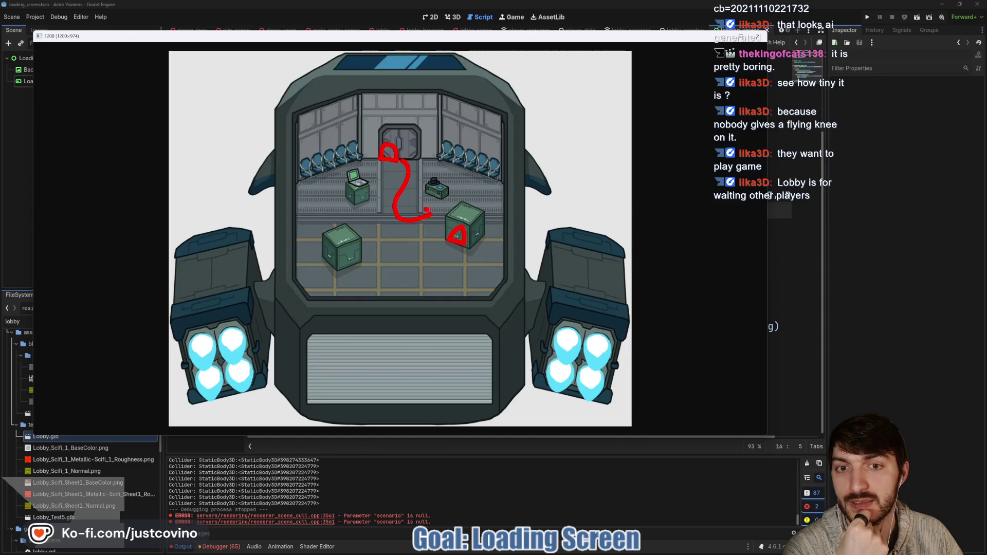
left_click_drag(428, 209, 436, 215)
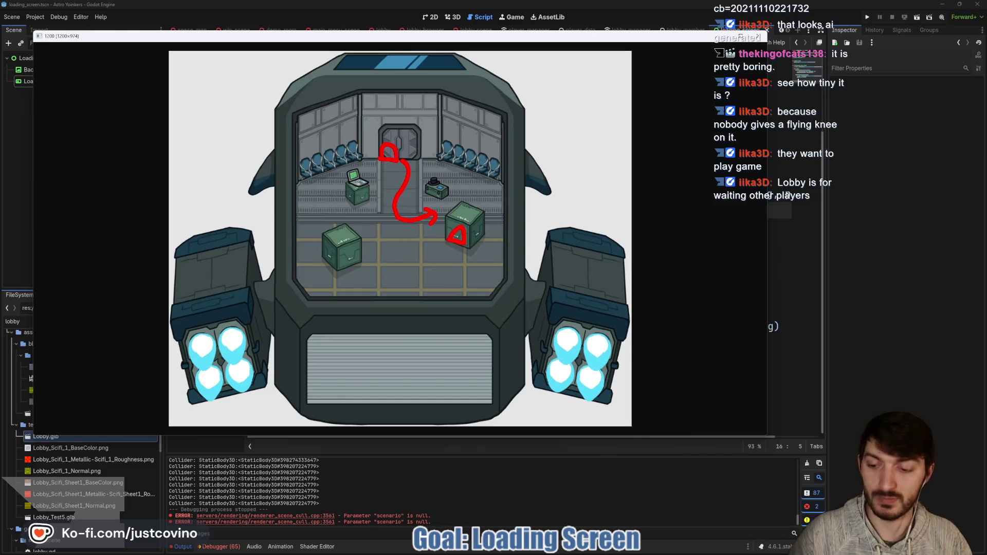
key("Escape")
left_click(766, 30)
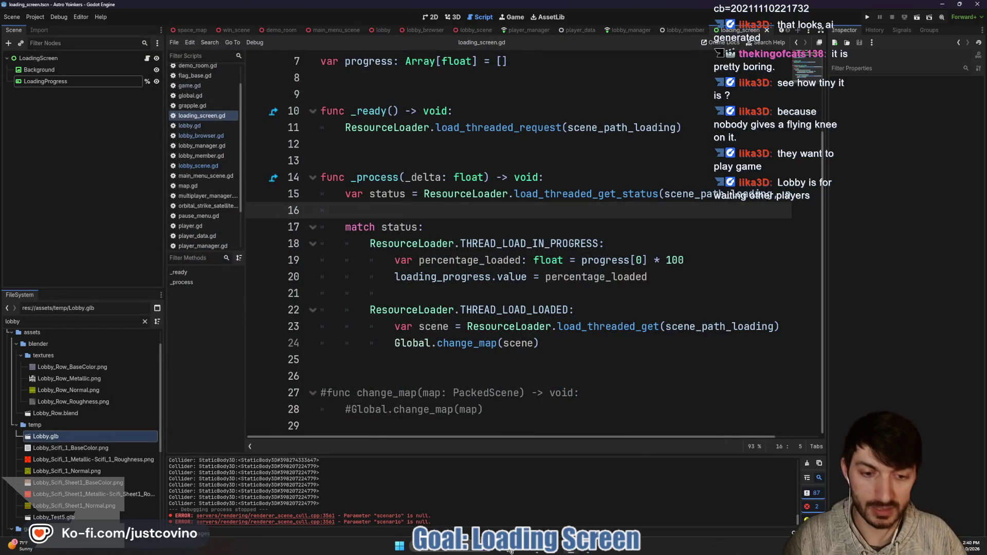
Search Google Images for 'peak lobby size' and preview the PC Gamer lobby screenshot
key("alt+Tab")
left_click(442, 57)
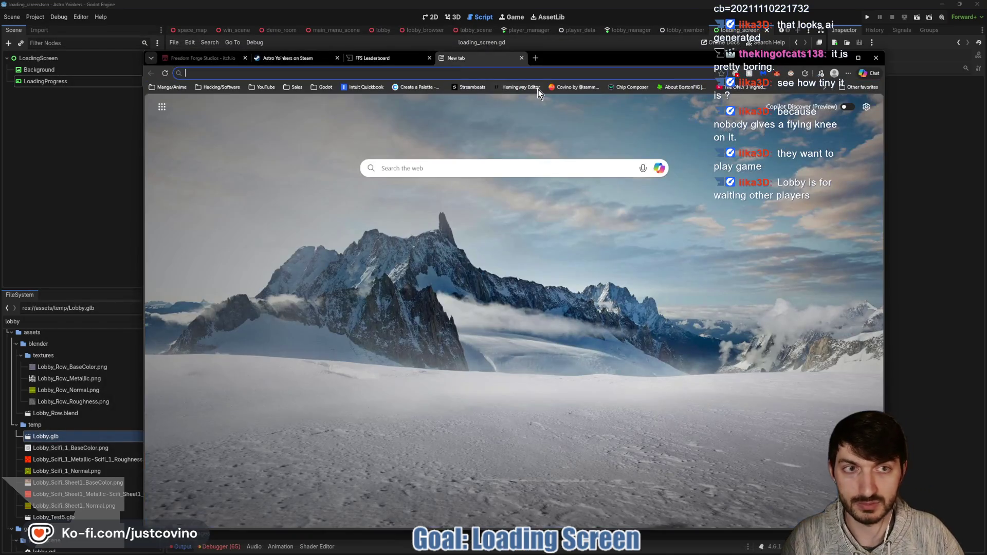
type("peak lobby")
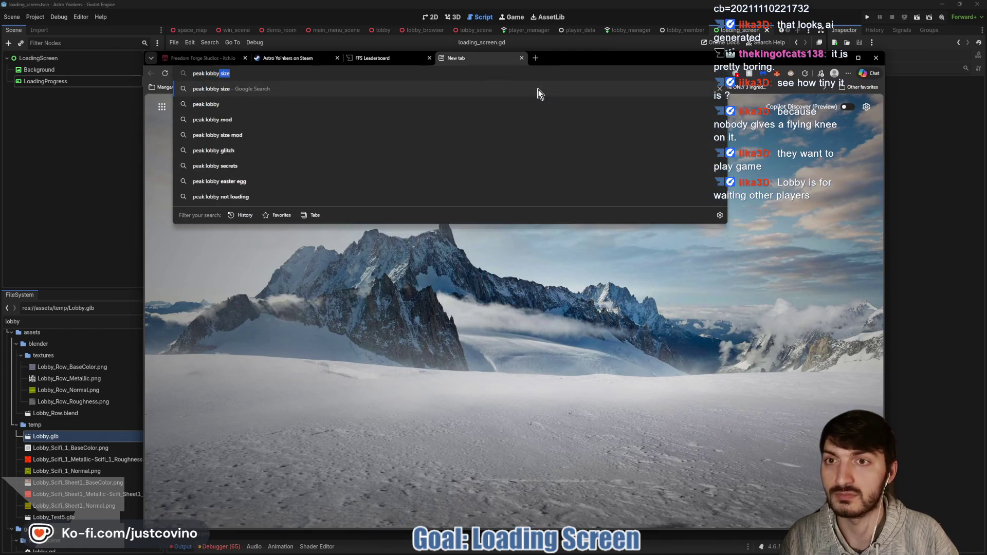
key("Return")
left_click(297, 126)
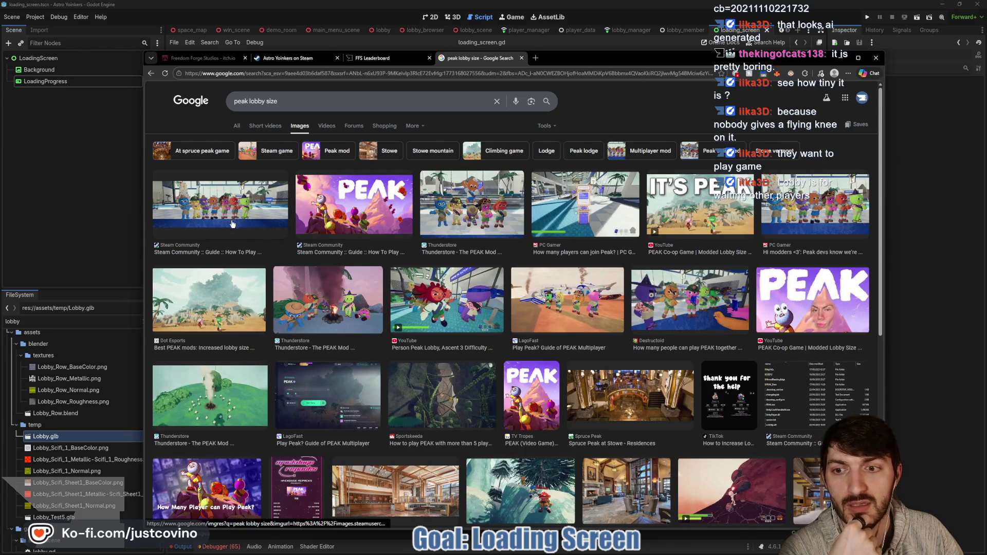
left_click(605, 208)
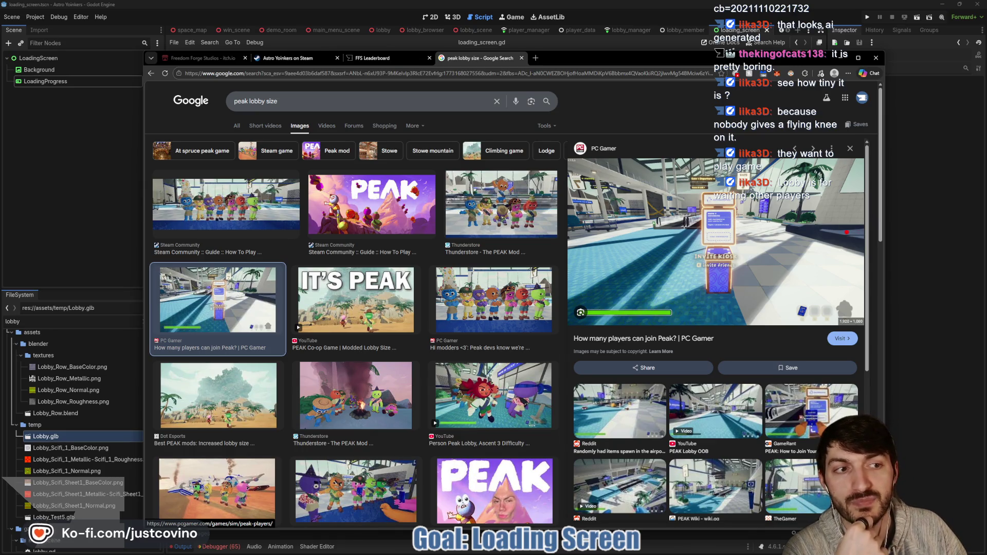
Sketch red marks on the preview and the Dot Esports, PEAK, Thunderstore and Modded Lobby Size thumbnails
left_click_drag(828, 229, 858, 203)
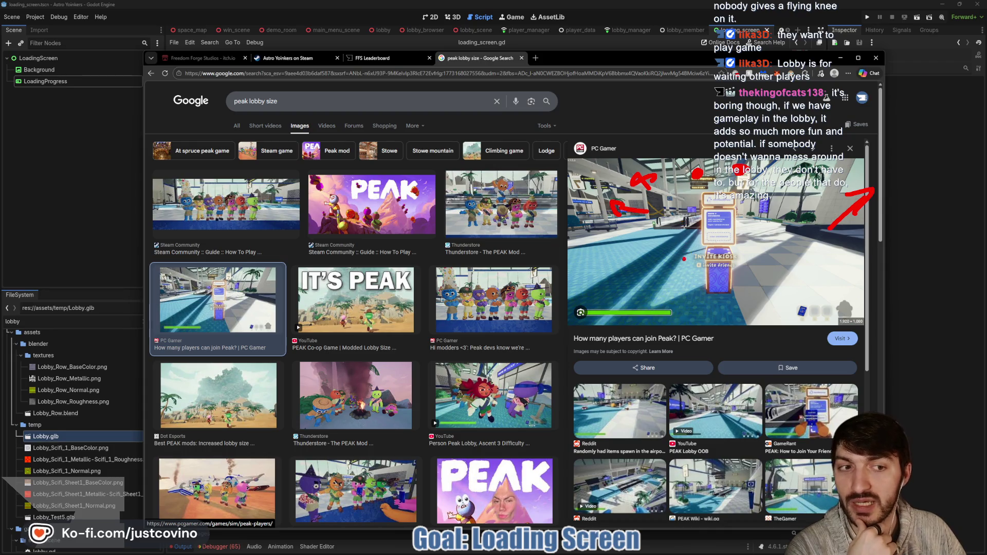
mouse_move(645, 246)
left_mouse_down()
mouse_move(628, 280)
mouse_move(661, 317)
left_mouse_up()
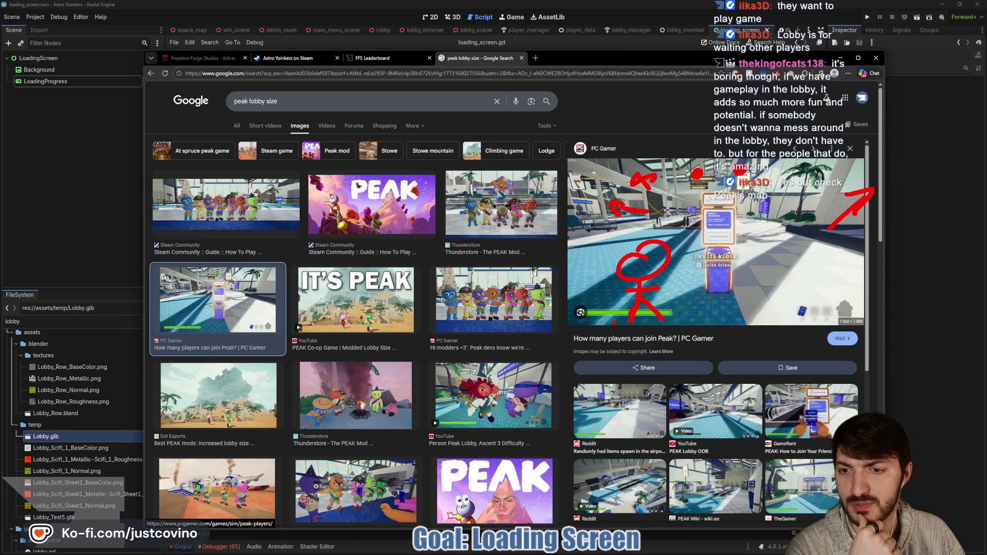
mouse_move(253, 377)
left_mouse_down()
mouse_move(275, 430)
mouse_move(238, 374)
left_mouse_up()
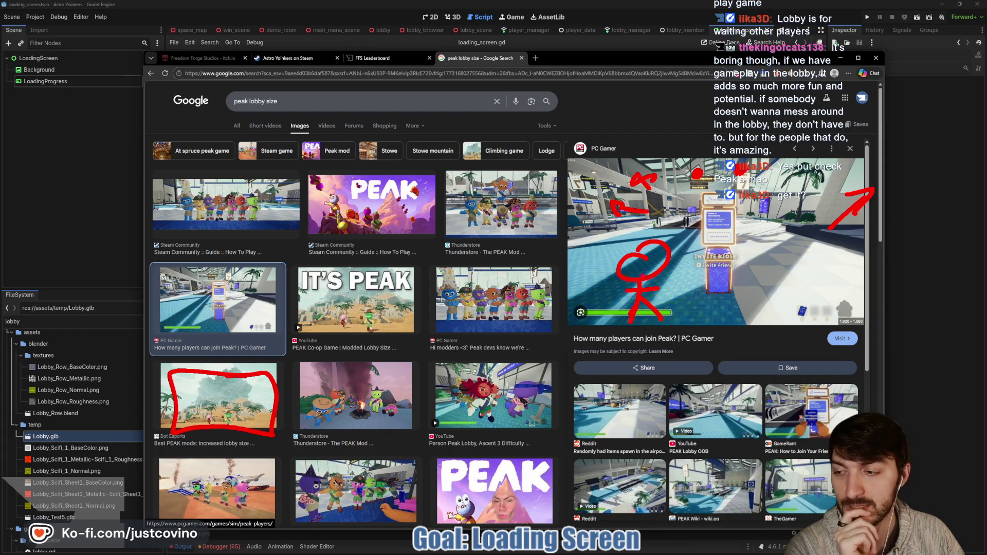
mouse_move(360, 208)
left_mouse_down()
mouse_move(333, 308)
mouse_move(354, 194)
left_mouse_up()
mouse_move(547, 205)
left_mouse_down()
mouse_move(548, 236)
mouse_move(576, 290)
mouse_move(586, 287)
mouse_move(534, 197)
left_mouse_up()
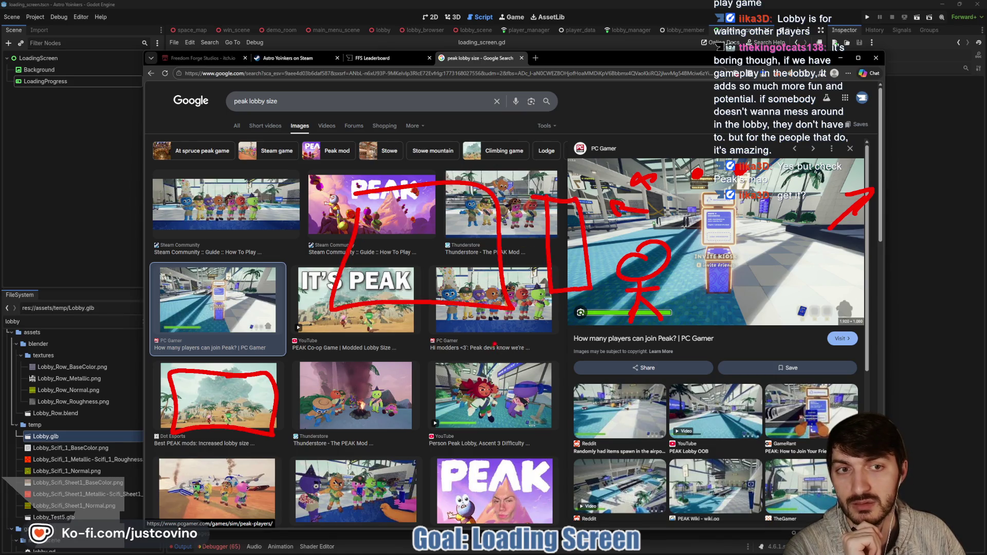
mouse_move(396, 363)
left_mouse_down()
mouse_move(370, 411)
mouse_move(414, 371)
left_mouse_up()
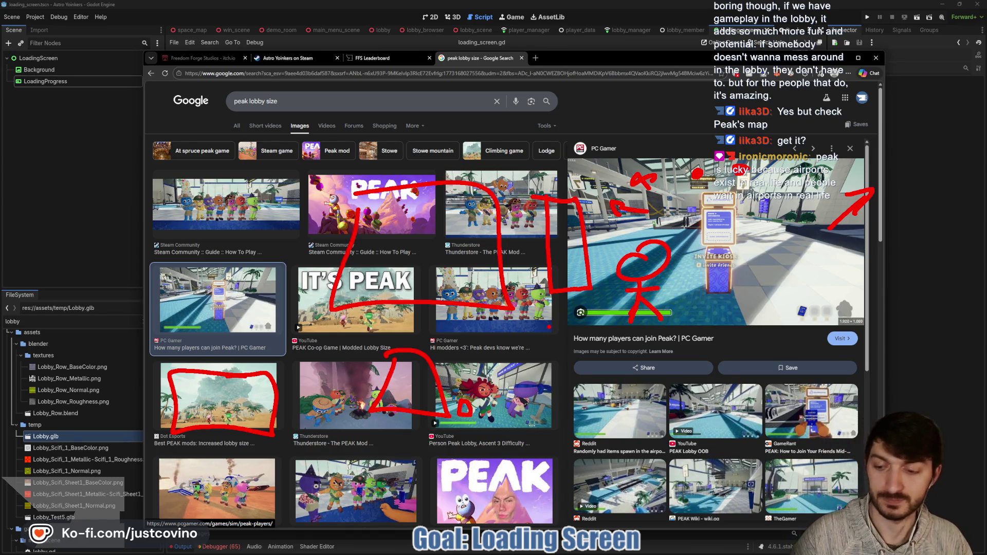
scroll(501, 345, "down", 3)
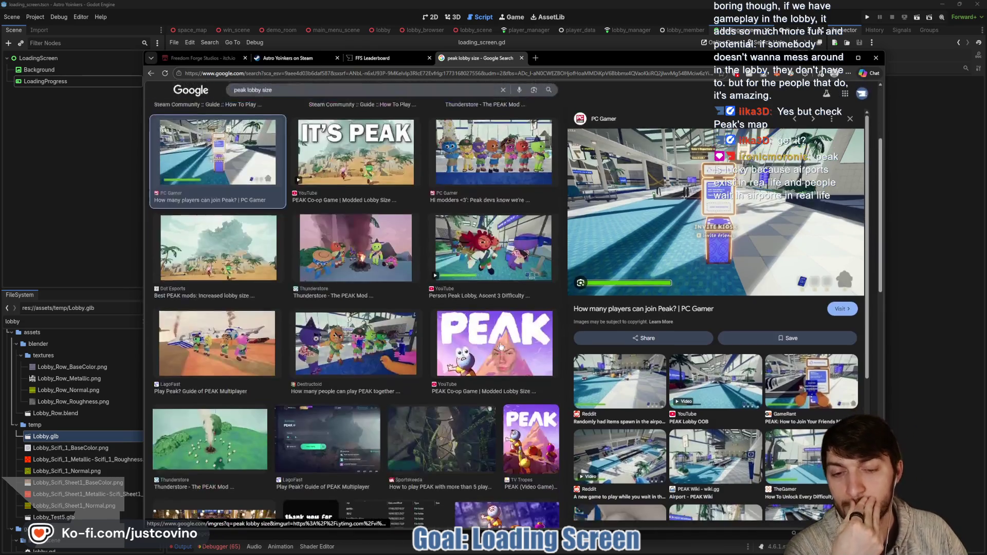
Close the 'peak lobby size' results tab and return to the loading_screen.gd script in Godot
scroll(501, 346, "up", 2)
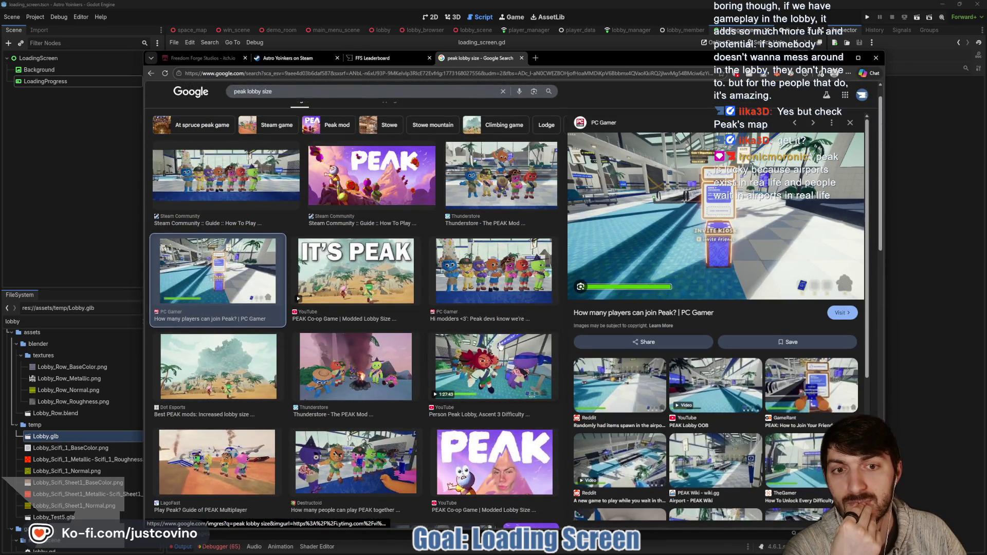
scroll(501, 346, "down", 2)
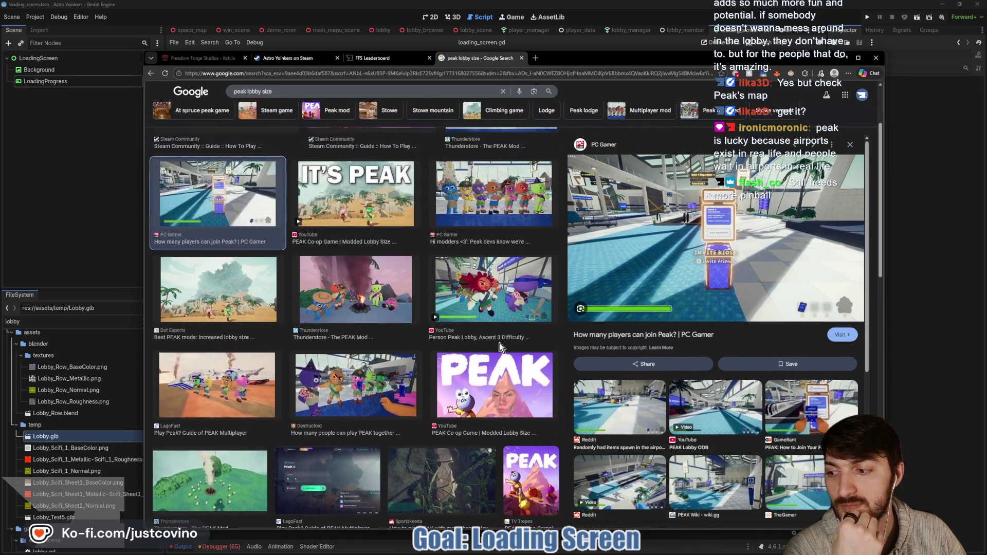
scroll(501, 346, "up", 2)
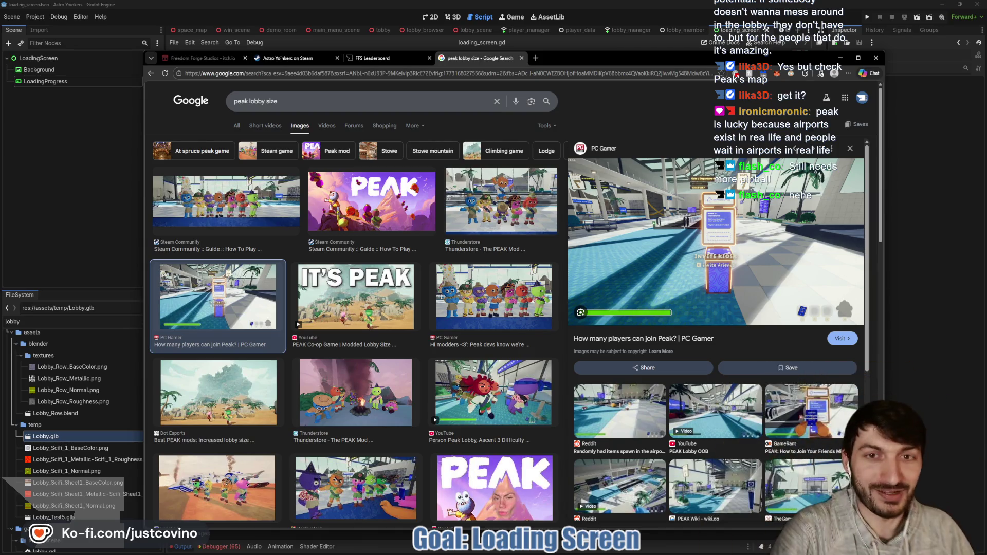
left_click(521, 57)
key("alt+Tab")
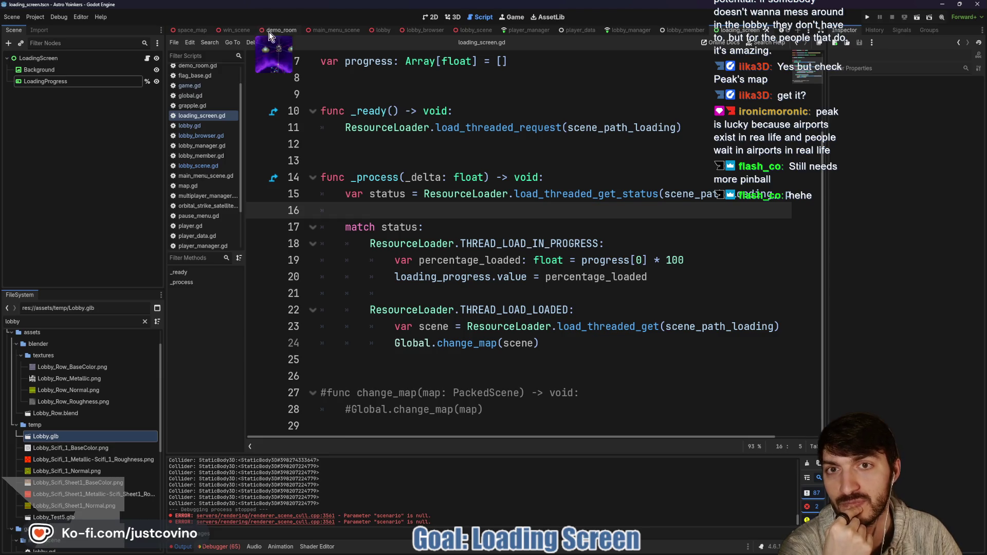
Open lobby_scene in the 3D workspace, zoom out and turn toward the railing and seat
left_click(473, 29)
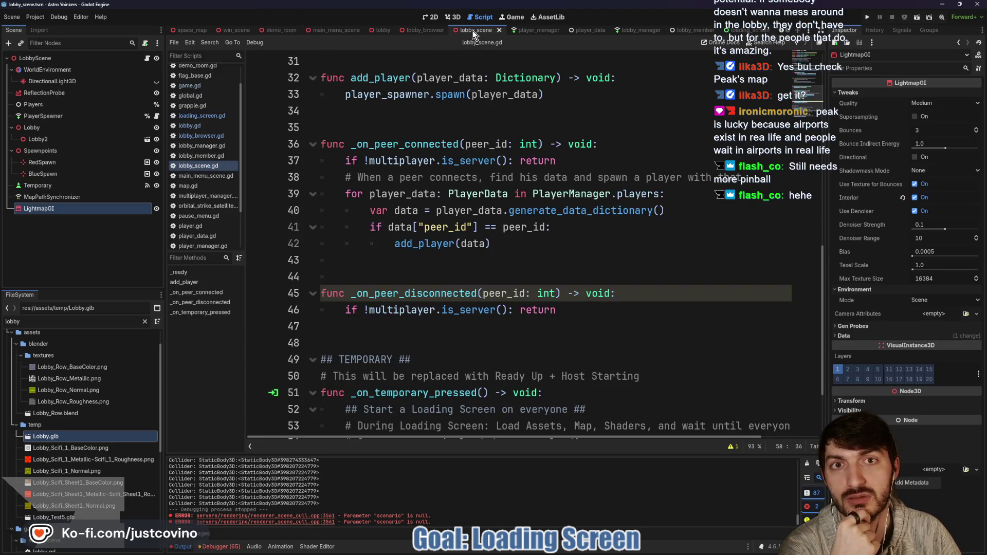
left_click(453, 17)
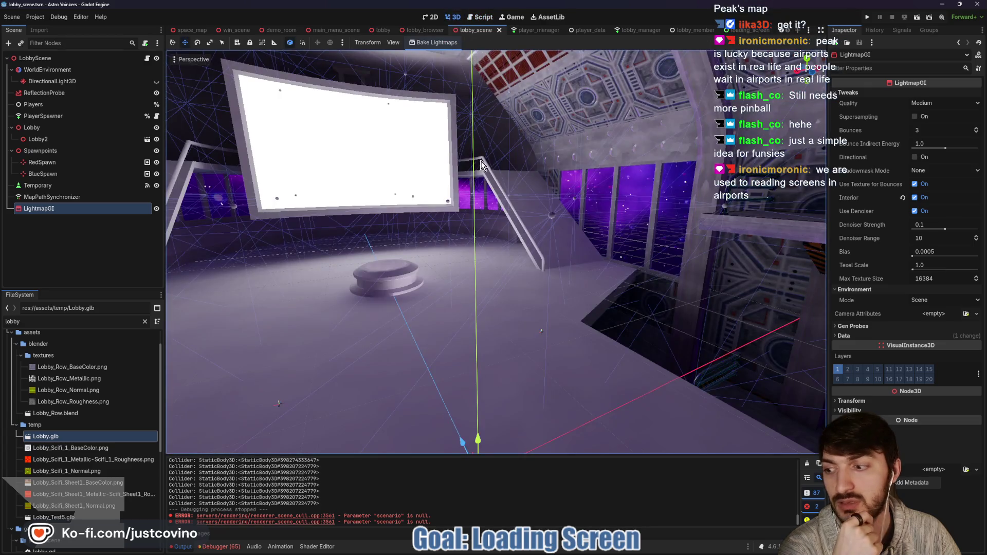
scroll(462, 262, "down", 5)
scroll(468, 261, "down", 4)
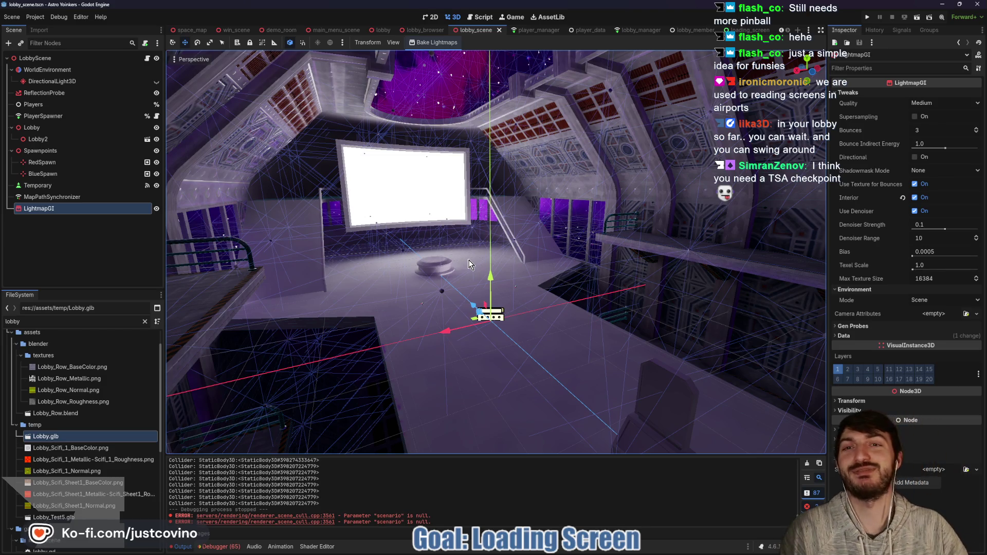
mouse_move(478, 245)
left_mouse_down()
mouse_move(560, 242)
mouse_move(488, 241)
mouse_move(463, 262)
left_mouse_up()
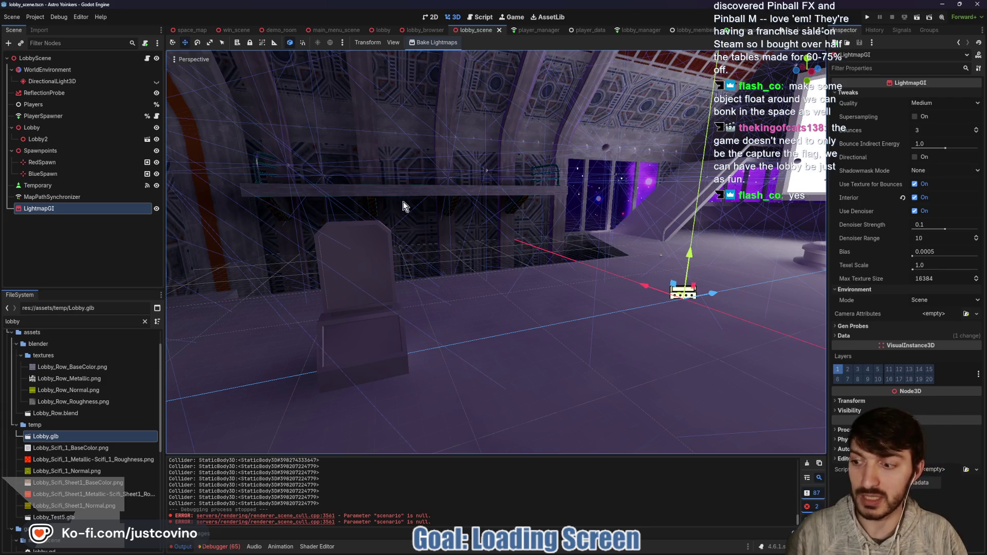
Fly the camera back to face the lobby's big white screen
key("f")
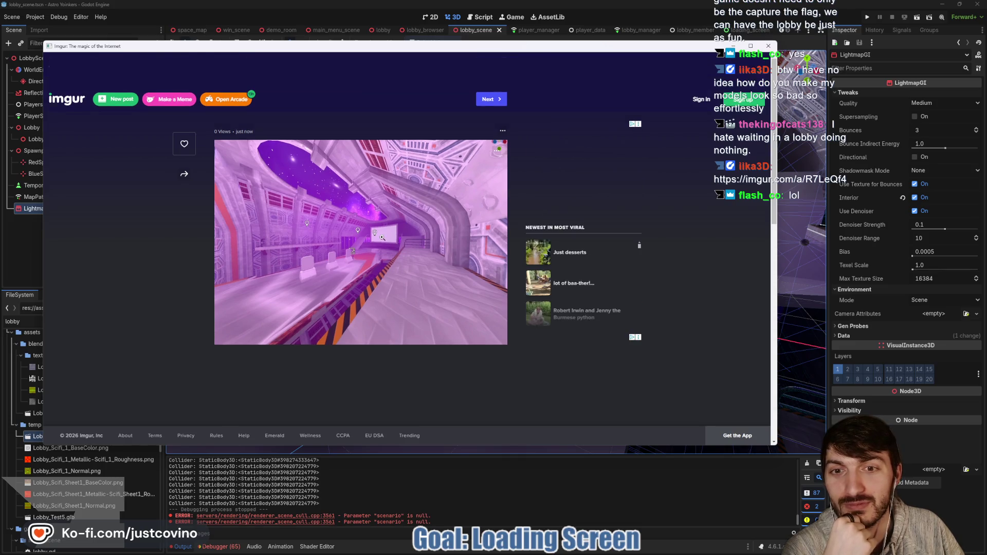
Enlarge the Imgur lobby render, circle its wall lights and screen, then clear the marks and close it
left_click(381, 237)
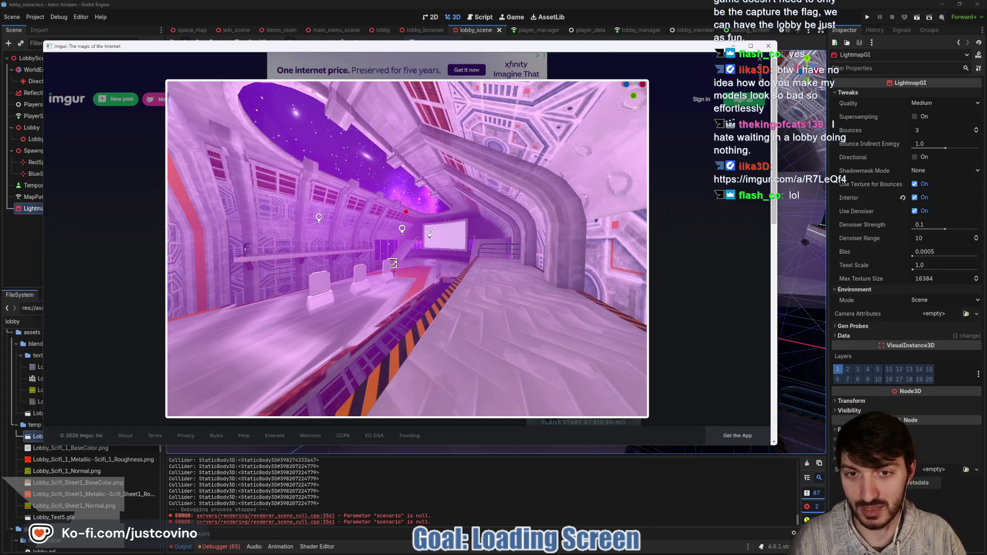
left_click_drag(406, 208, 412, 242)
left_click_drag(306, 196, 280, 244)
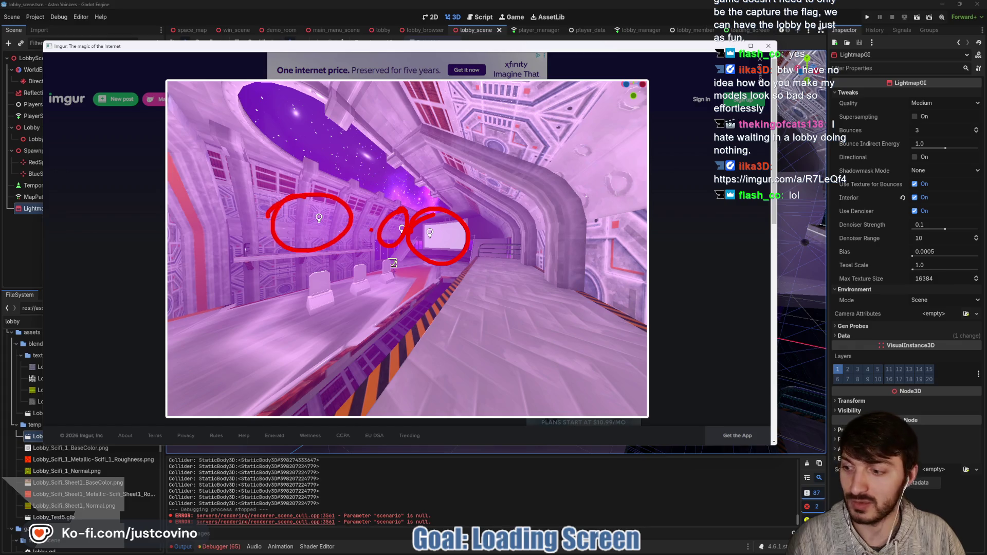
key("Escape")
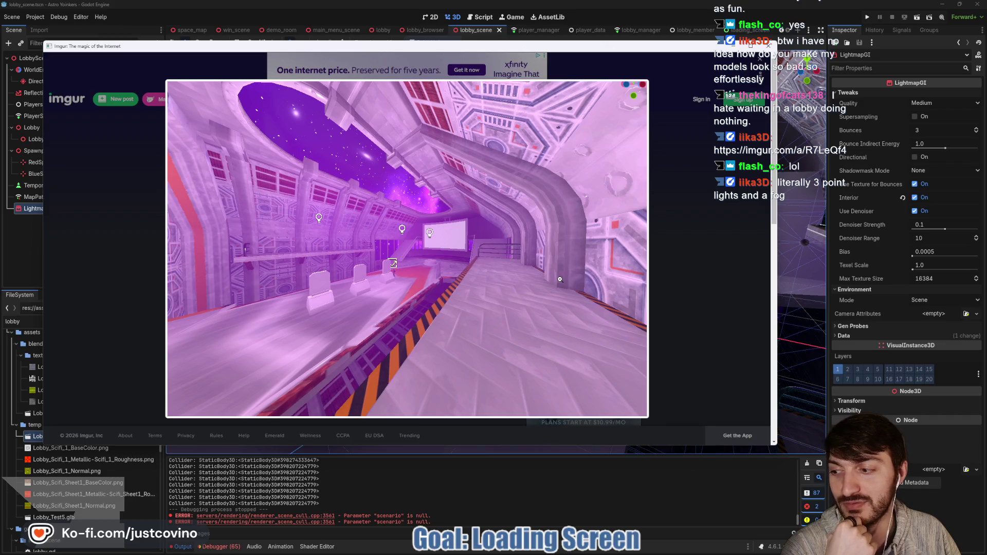
left_click(768, 46)
mouse_move(482, 223)
left_mouse_down()
mouse_move(592, 252)
mouse_move(432, 268)
left_mouse_up()
Select WorldEnvironment and expand, then collapse, its Environment resource
left_click(32, 69)
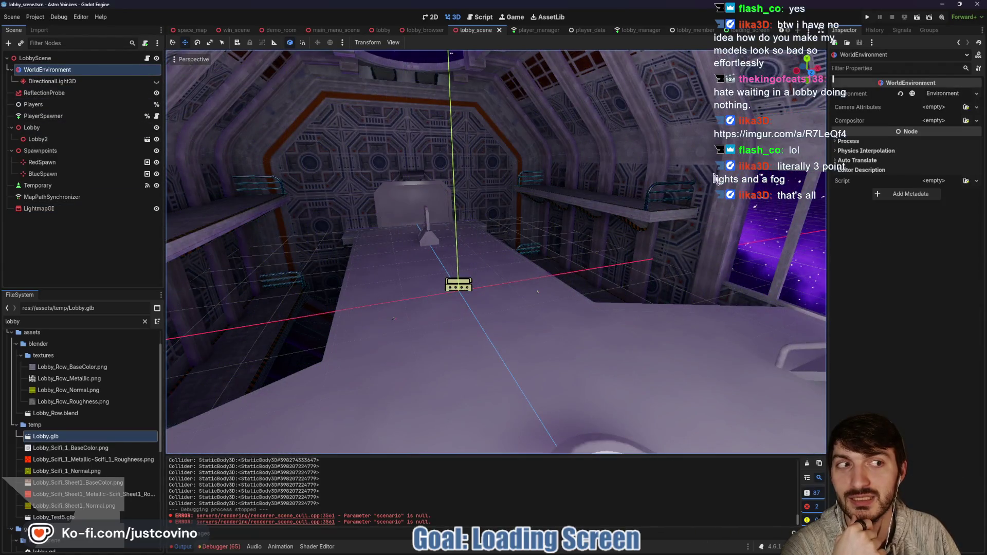
left_click(958, 96)
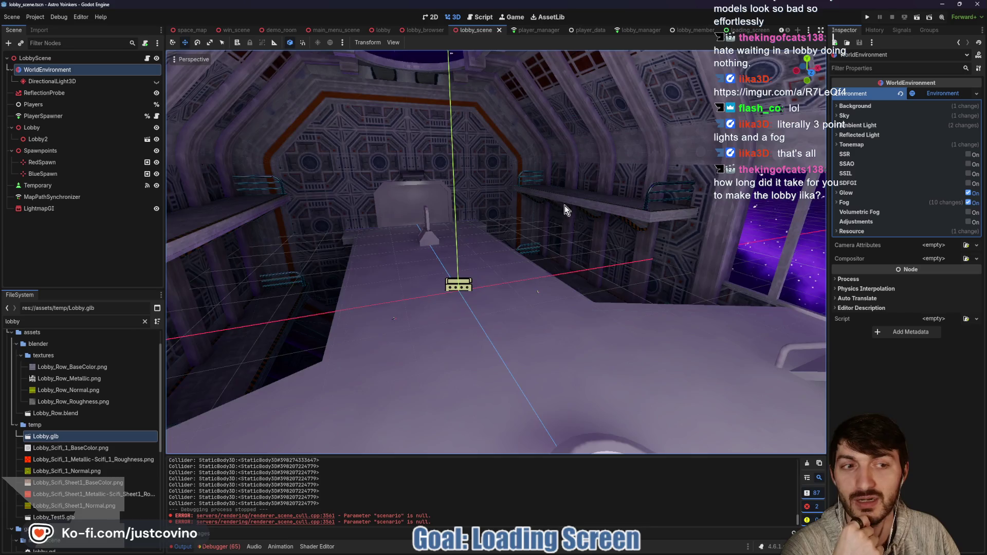
mouse_move(564, 205)
left_mouse_down()
mouse_move(687, 222)
mouse_move(818, 220)
left_mouse_up()
scroll(820, 218, "down", 3)
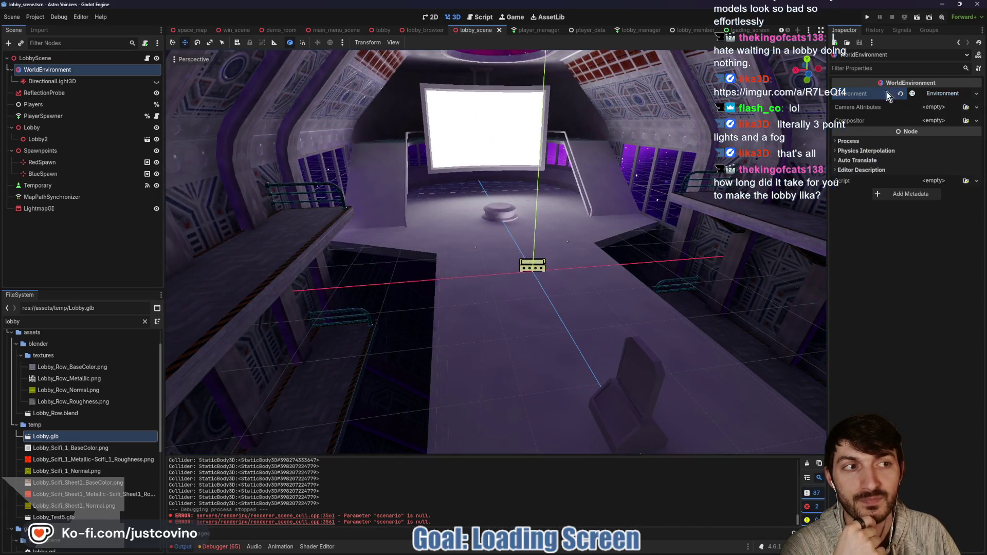
left_click(941, 94)
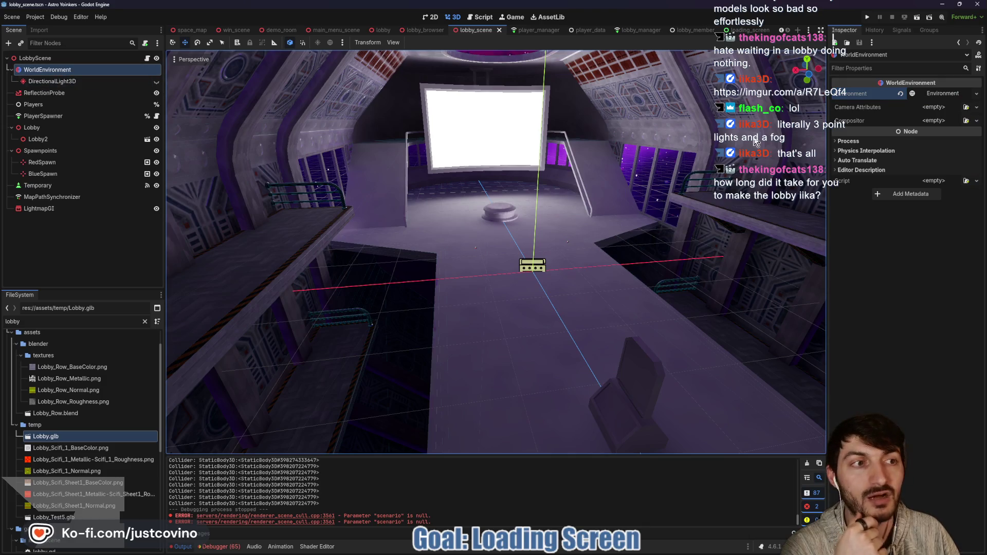
scroll(604, 225, "down", 3)
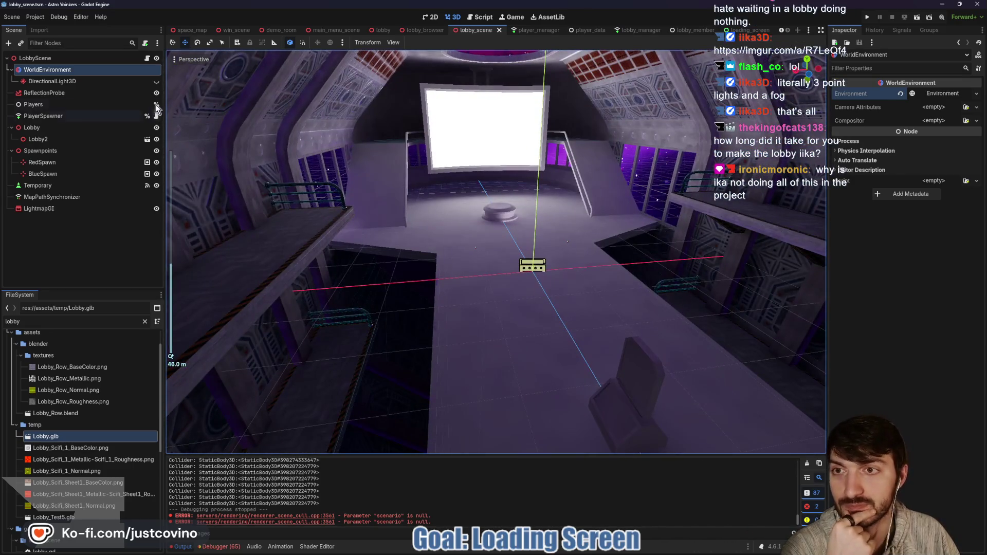
Show then re-hide DirectionalLight3D, save the lobby scene, and switch to the loading_screen scene
left_click(156, 82)
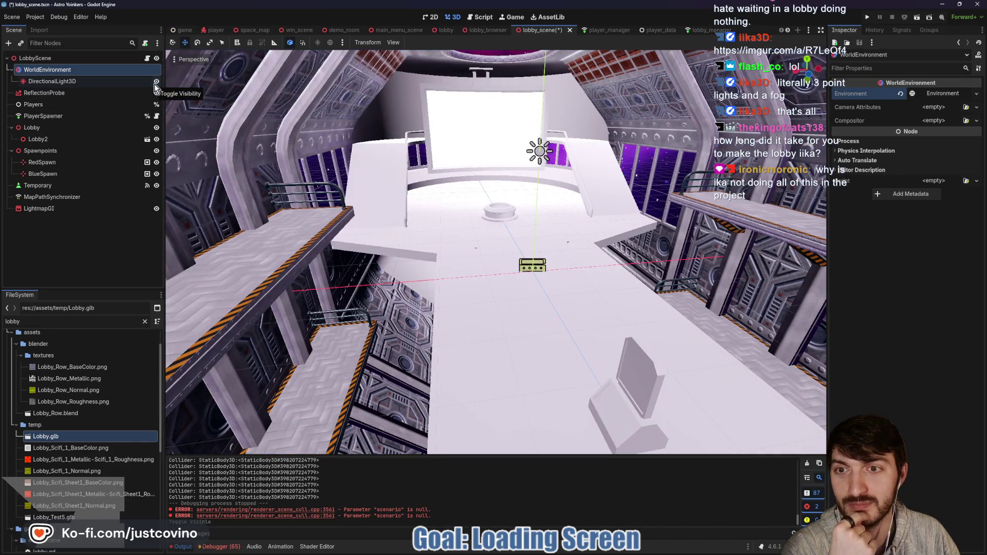
left_click(156, 81)
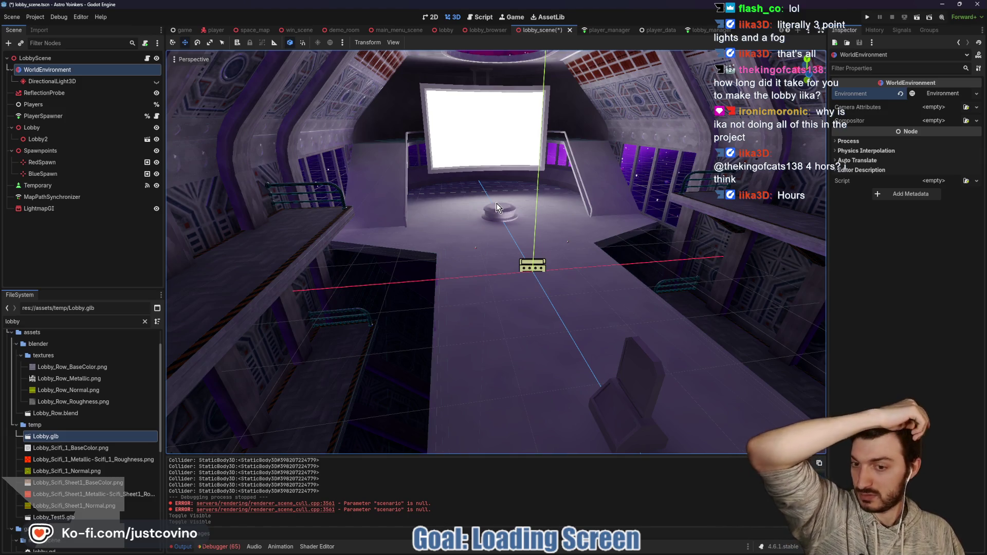
scroll(476, 263, "up", 2)
mouse_move(475, 263)
left_mouse_down()
mouse_move(496, 254)
mouse_move(489, 247)
left_mouse_up()
key("ctrl+s")
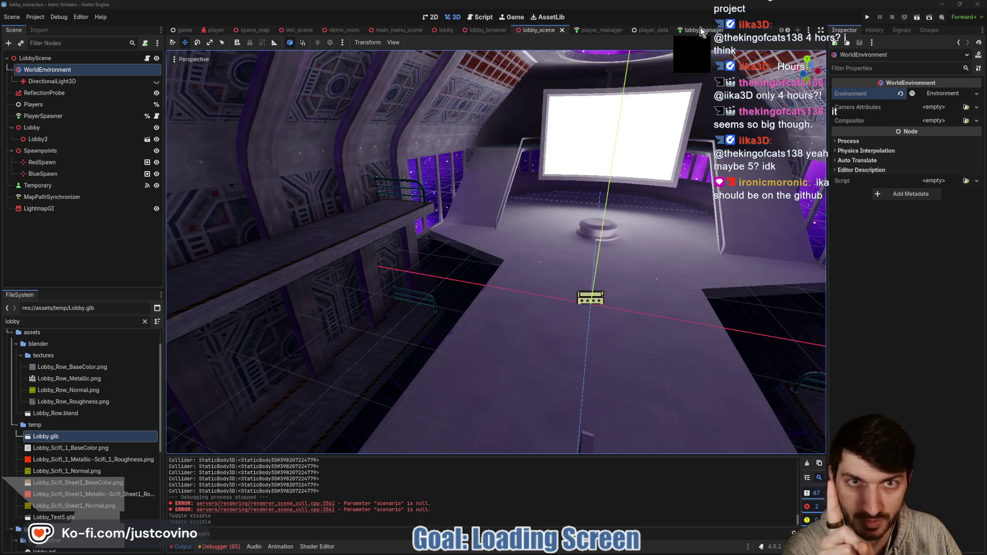
scroll(700, 26, "down", 2)
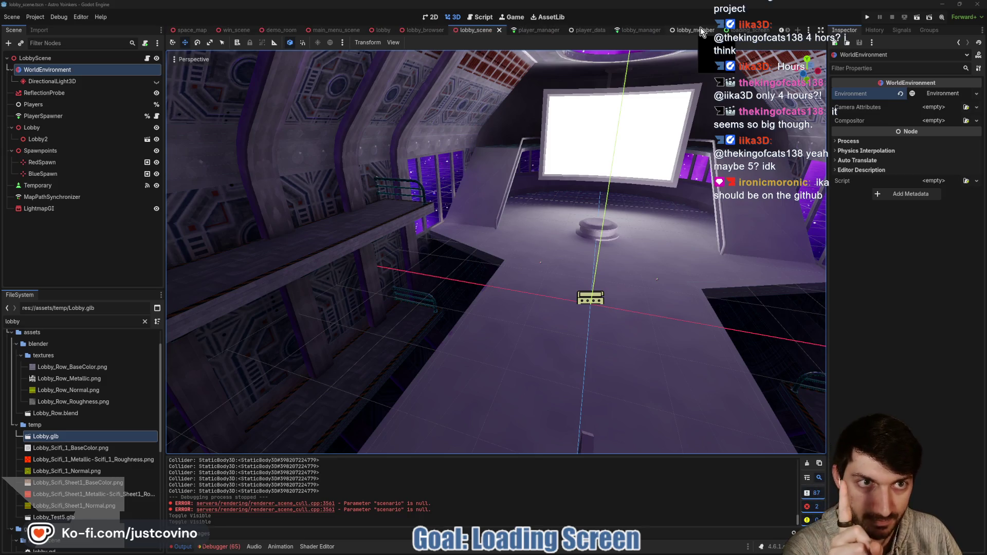
left_click(747, 31)
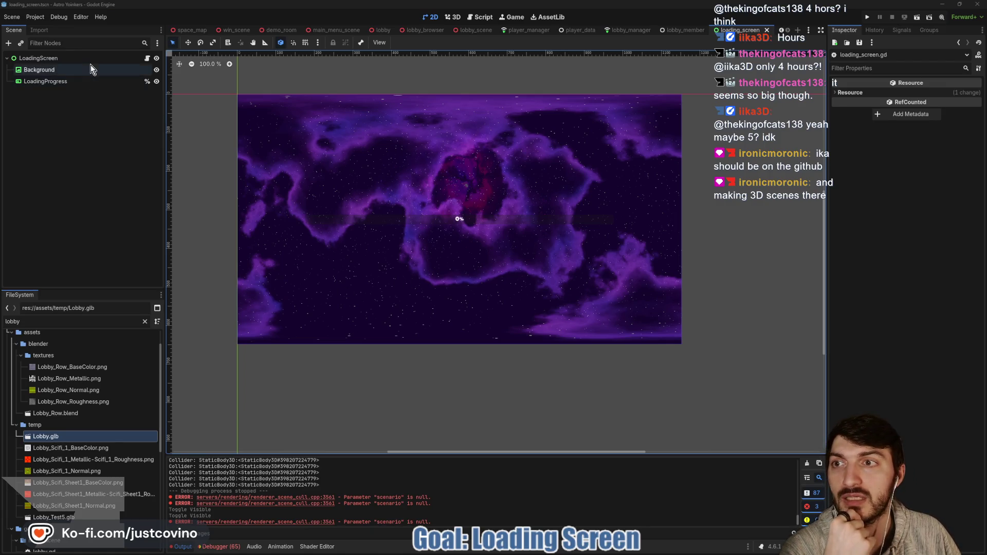
Select the LoadingScreen root node and open its loading_screen.gd script
left_click(124, 58)
left_click(147, 59)
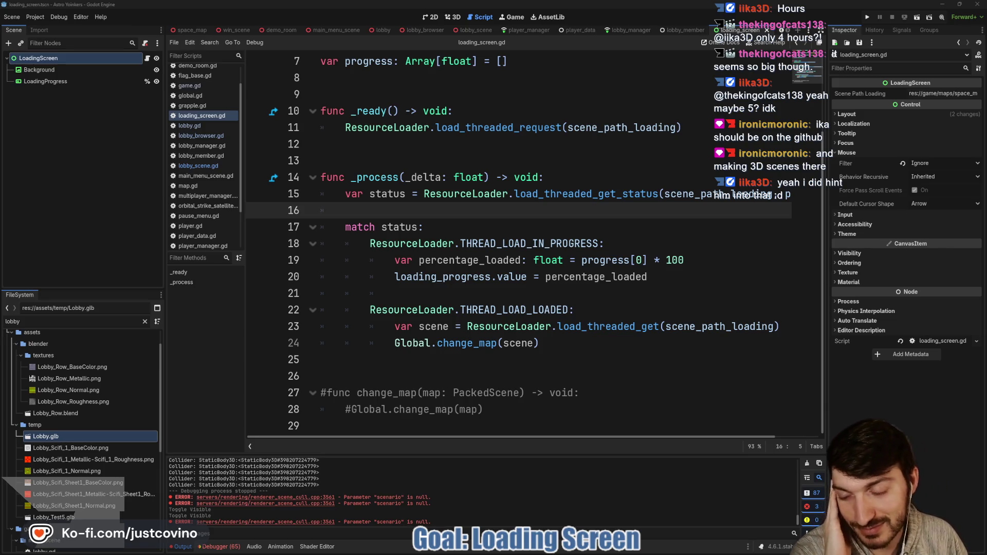
left_click(424, 291)
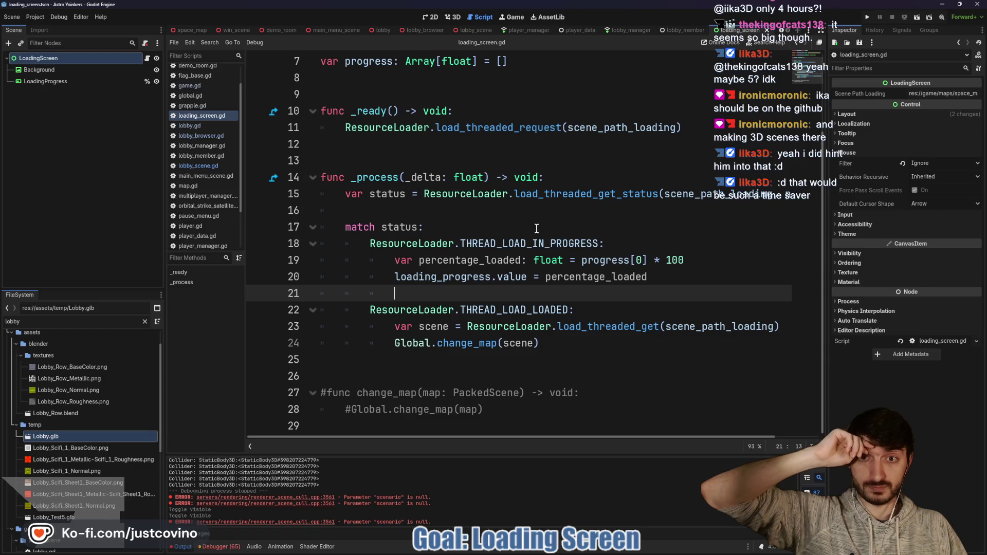
scroll(535, 230, "up", 2)
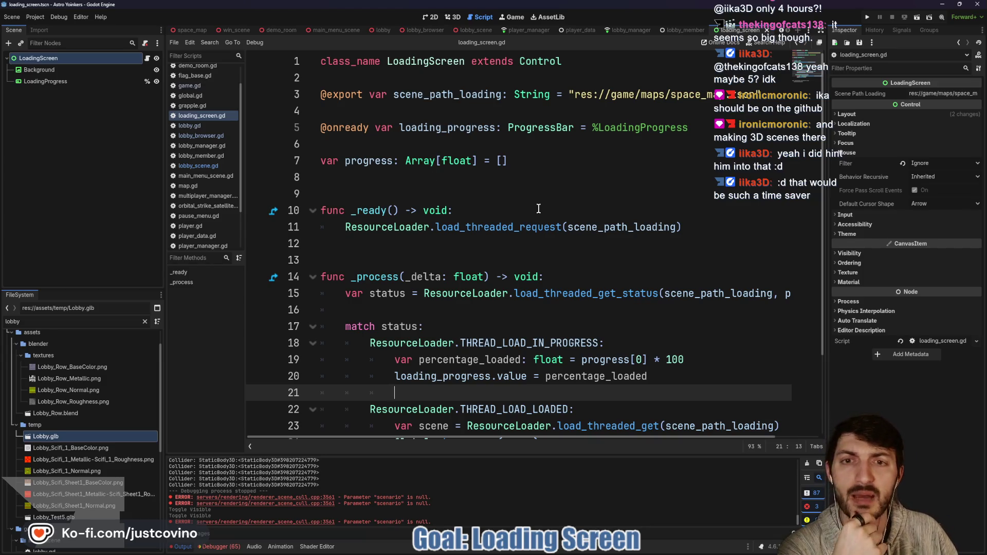
scroll(467, 218, "down", 1)
scroll(467, 218, "down", 1)
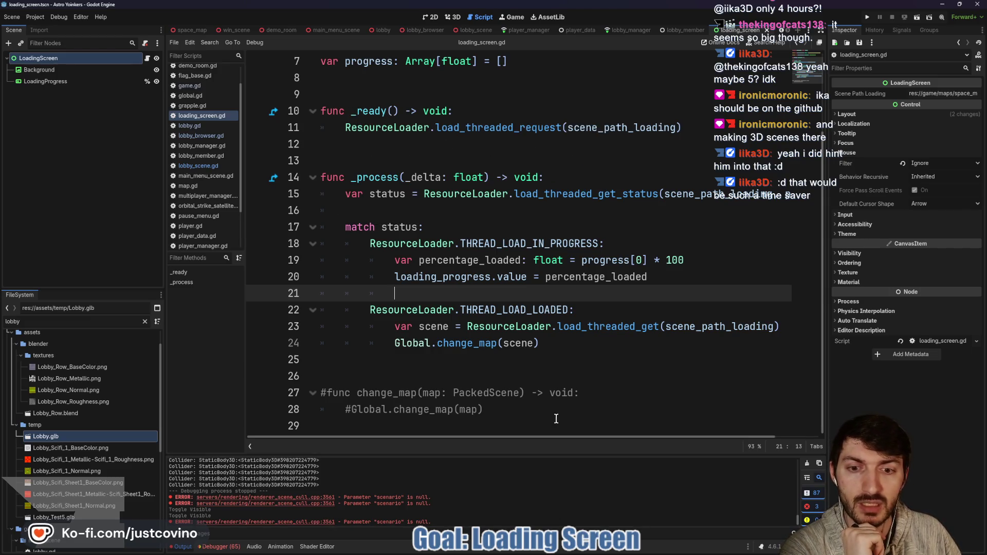
Delete the commented-out change_map lines 27–28, then bring the browser forward
left_click_drag(555, 411, 327, 392)
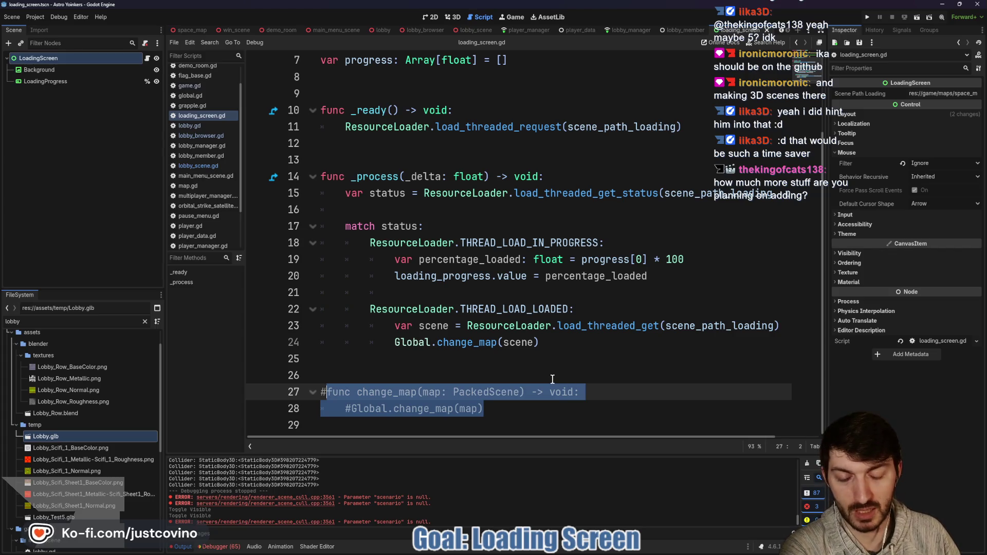
key("BackSpace")
key("BackSpace")
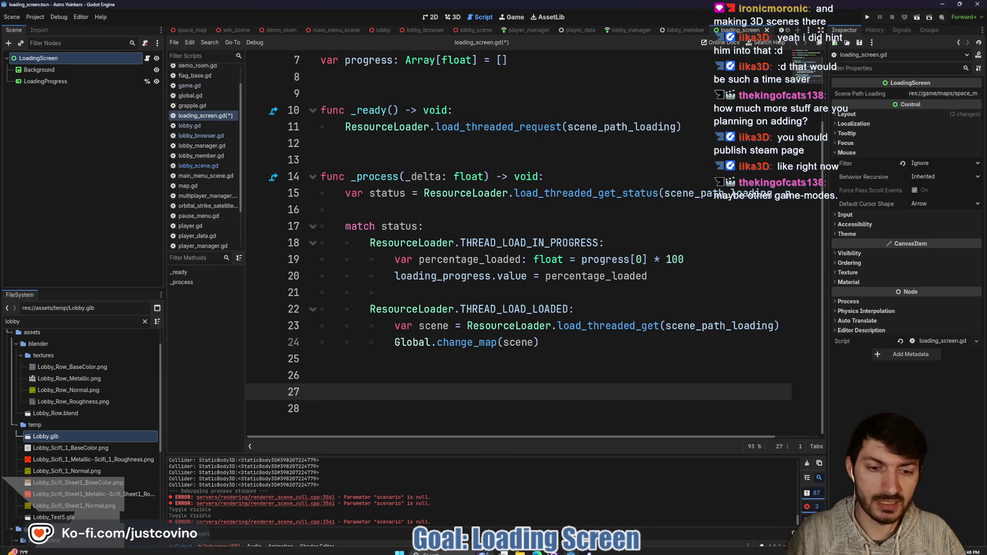
left_click(537, 550)
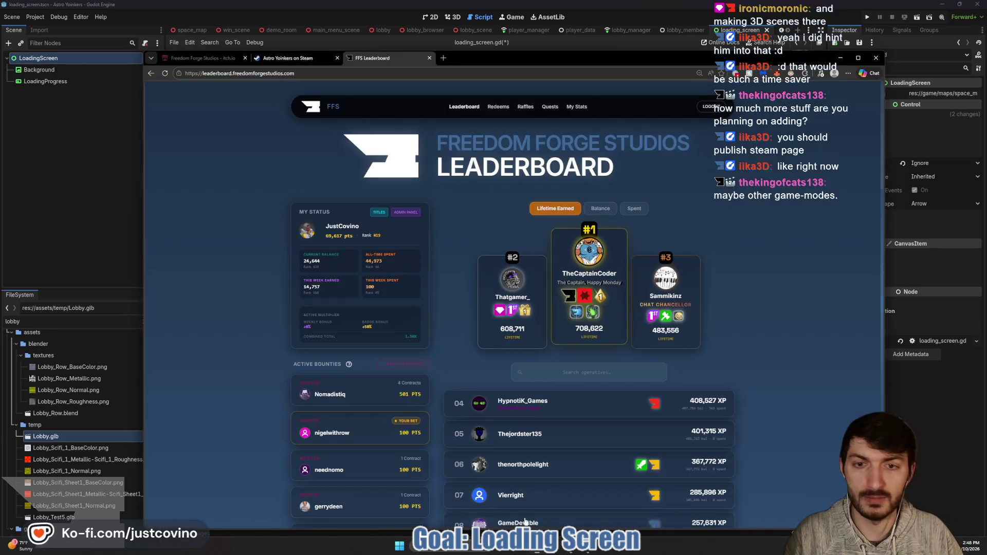
Browse the Astro Yoinkers Steam screenshots, then open a new blank tab beside the FFS Leaderboard page
left_click(287, 58)
scroll(449, 320, "down", 3)
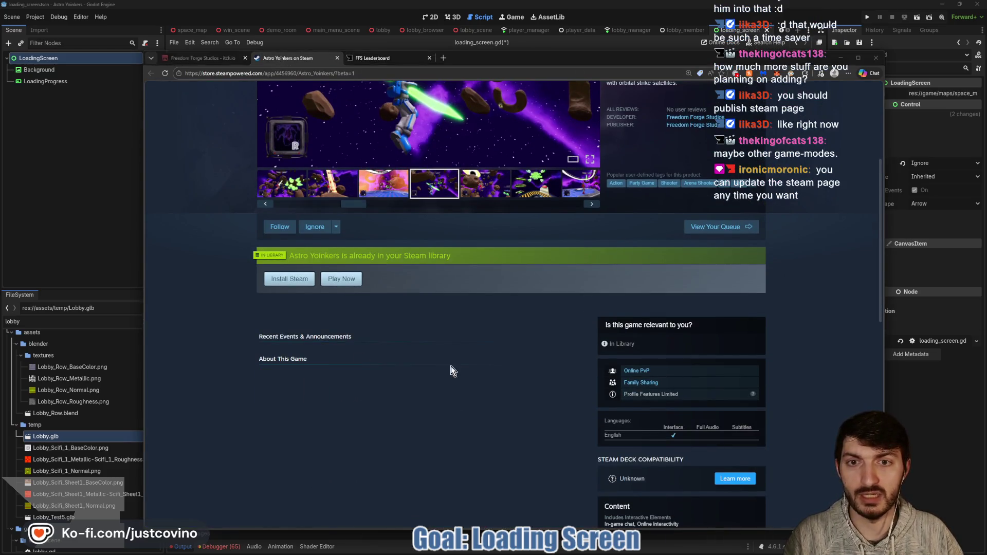
scroll(478, 354, "up", 3)
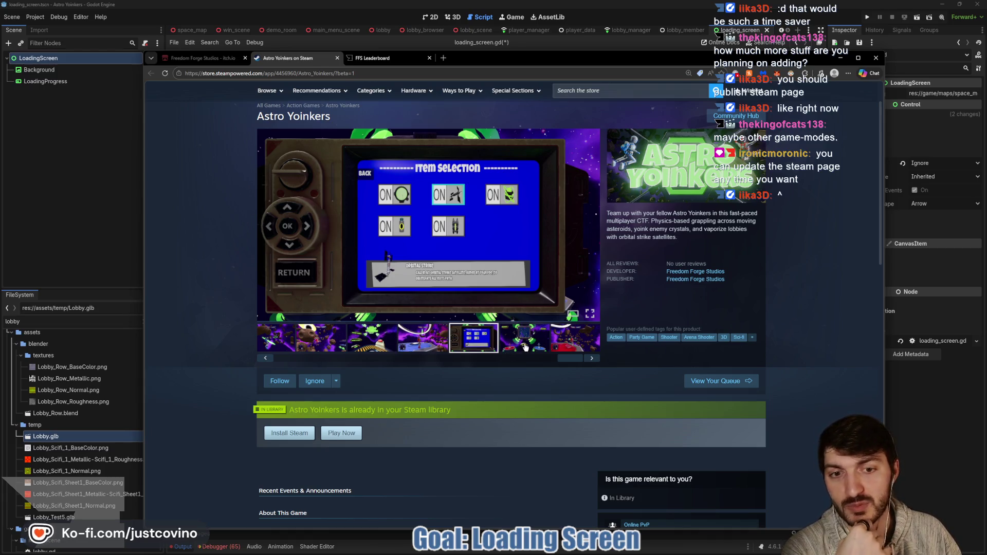
left_click(507, 347)
left_click(558, 343)
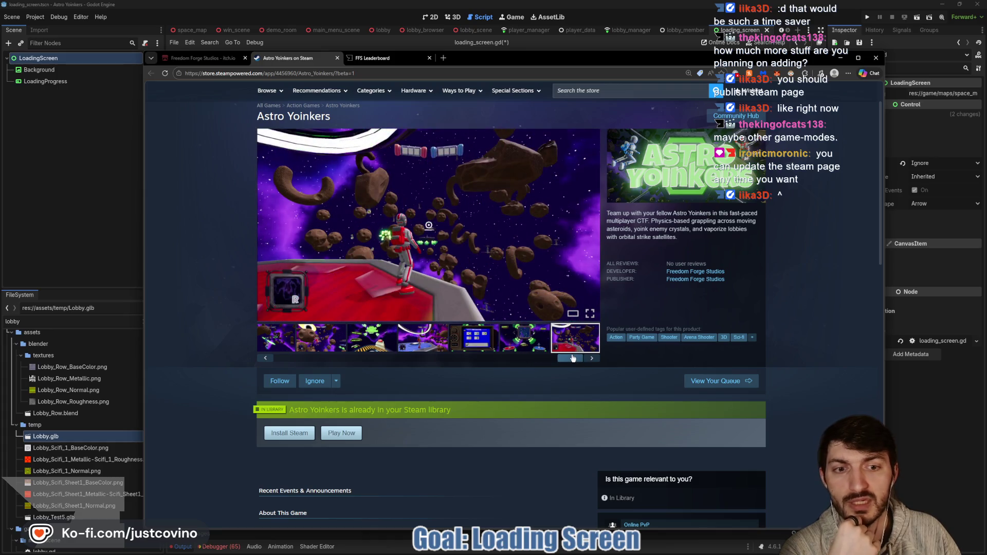
left_click_drag(578, 358, 425, 363)
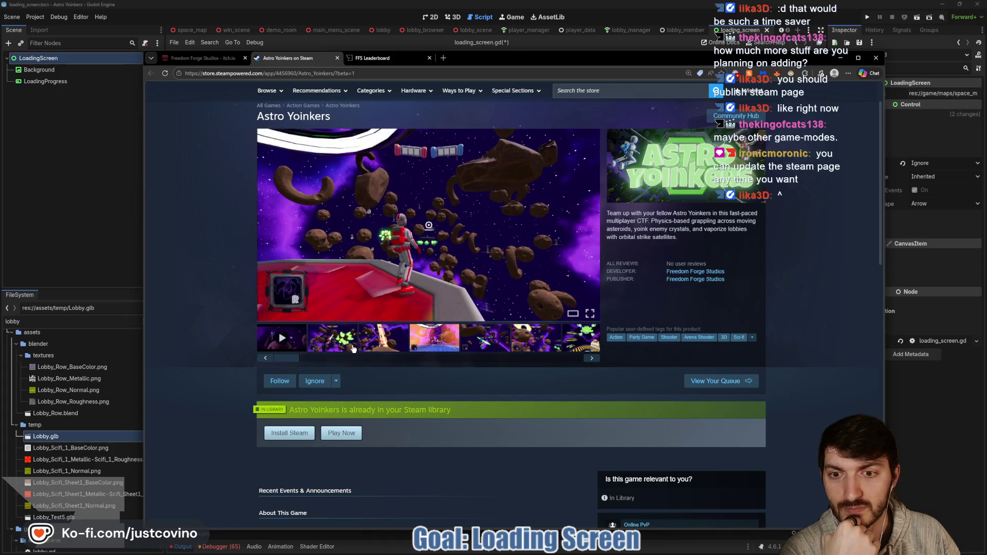
left_click(362, 346)
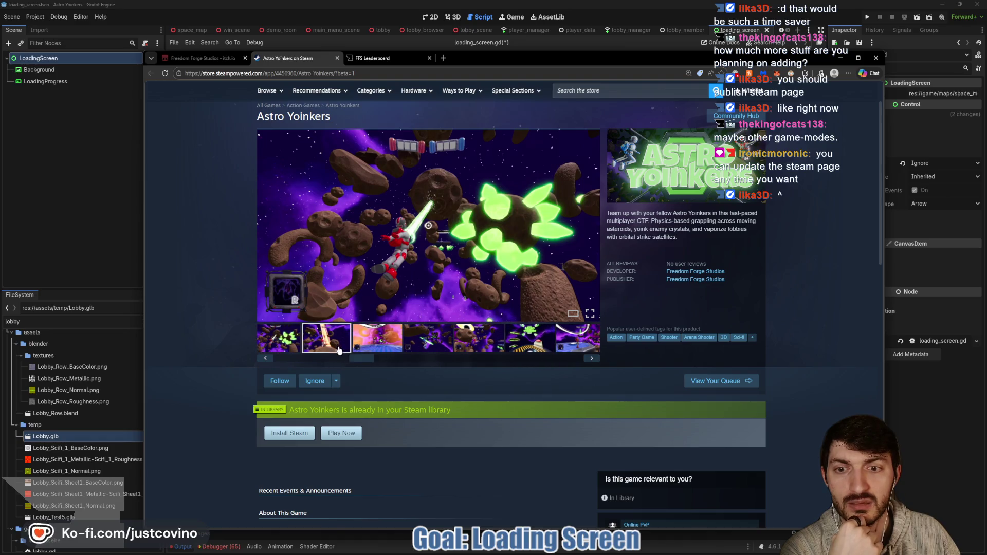
mouse_move(370, 364)
left_mouse_down()
mouse_move(275, 363)
mouse_move(430, 365)
left_mouse_up()
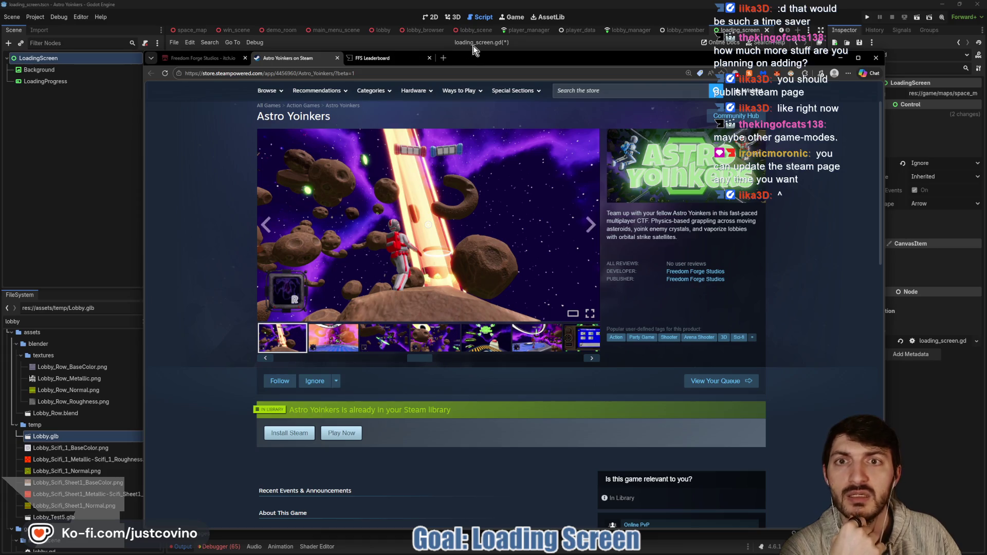
left_click(383, 58)
left_click(443, 58)
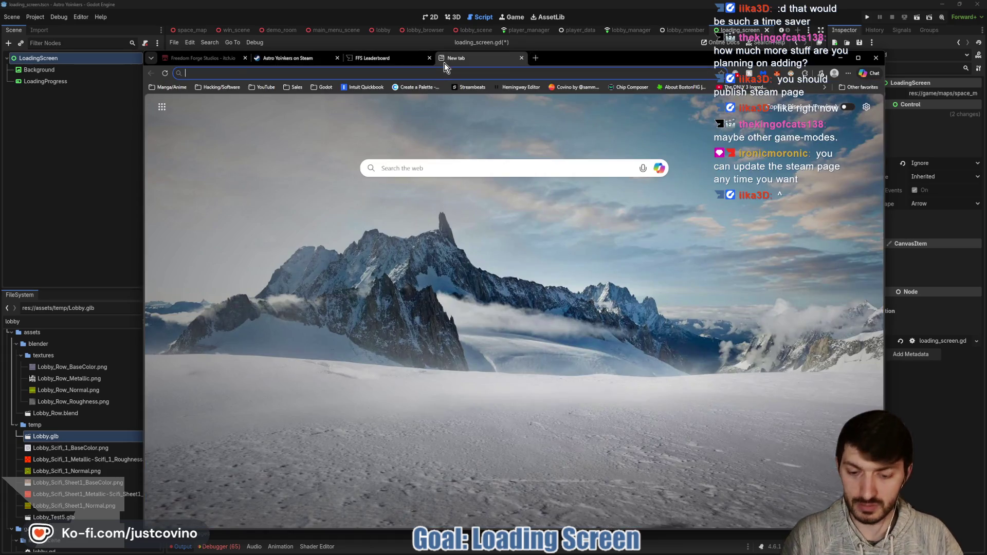
Load Notion in the new tab and open the Astro Yoinkers ToDo board from the sidebar
type("notion")
key("Return")
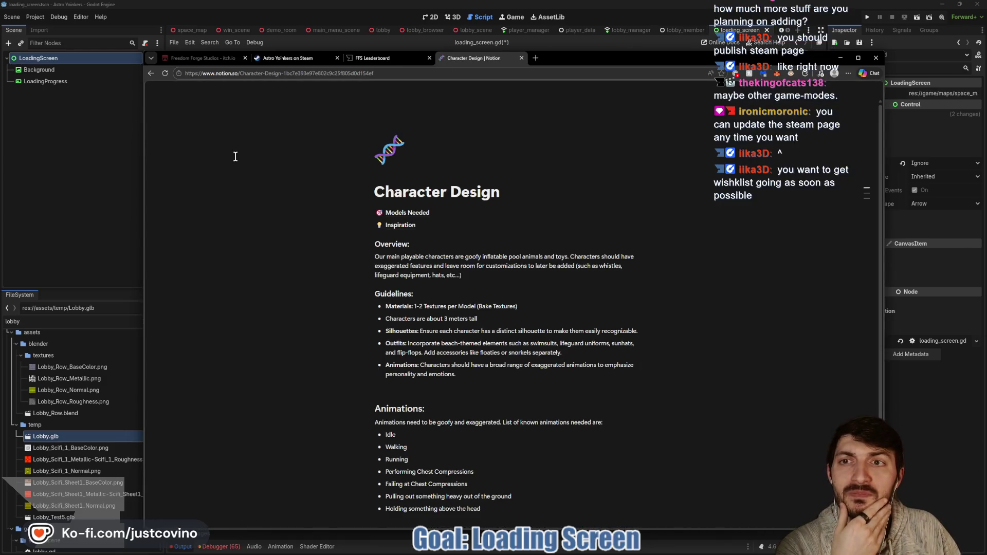
mouse_move(151, 149)
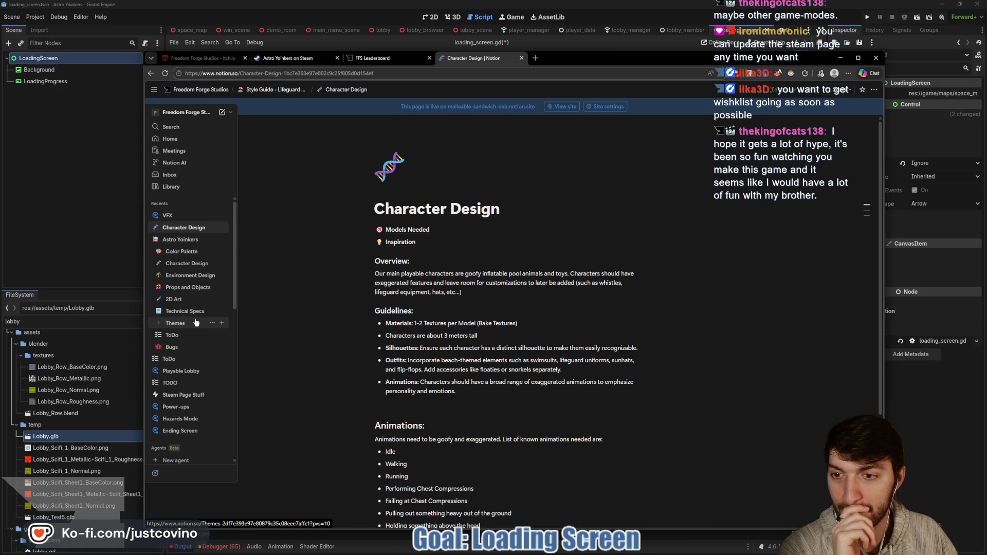
scroll(180, 376, "down", 2)
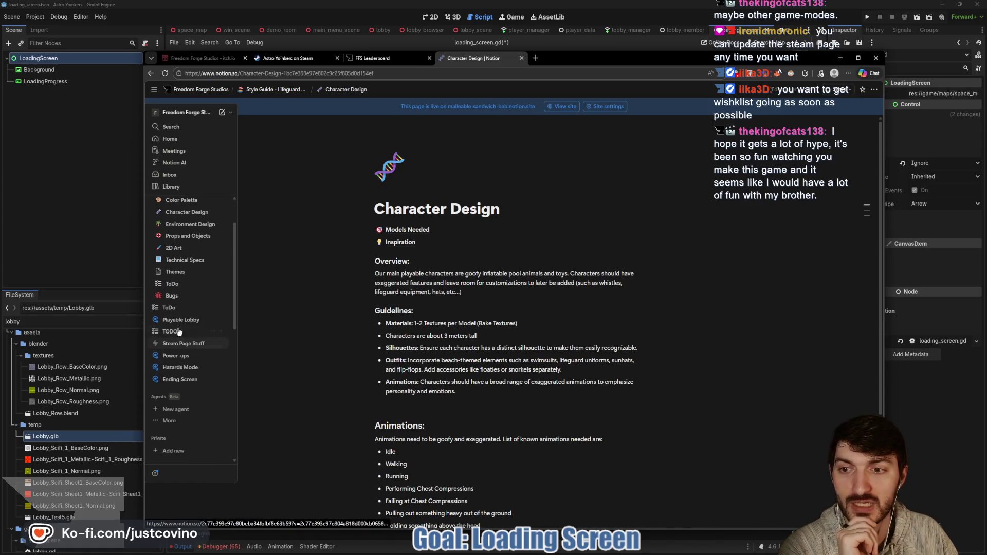
left_click(178, 309)
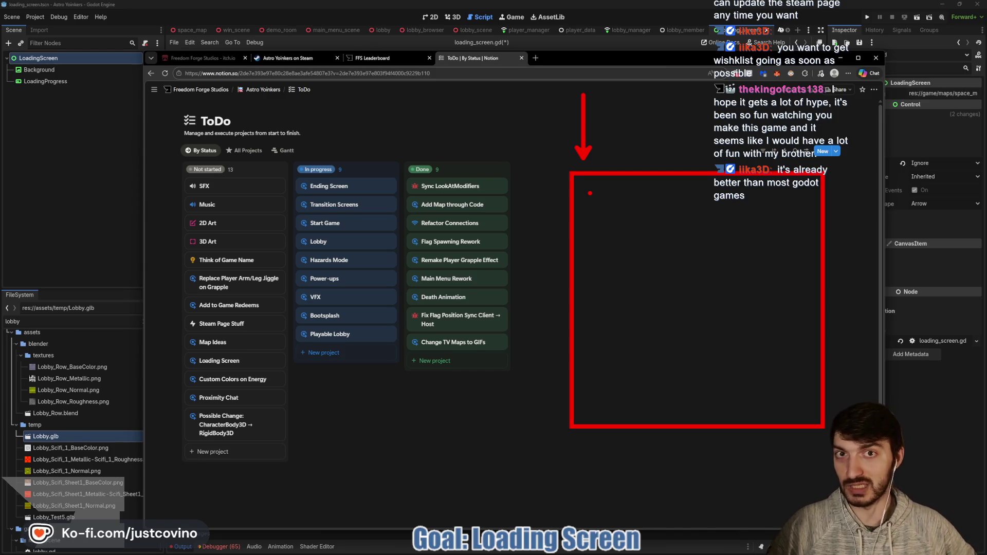
left_click_drag(291, 164, 309, 232)
mouse_move(408, 181)
left_mouse_down()
mouse_move(393, 234)
mouse_move(414, 205)
mouse_move(417, 232)
left_mouse_up()
left_click_drag(449, 185, 444, 191)
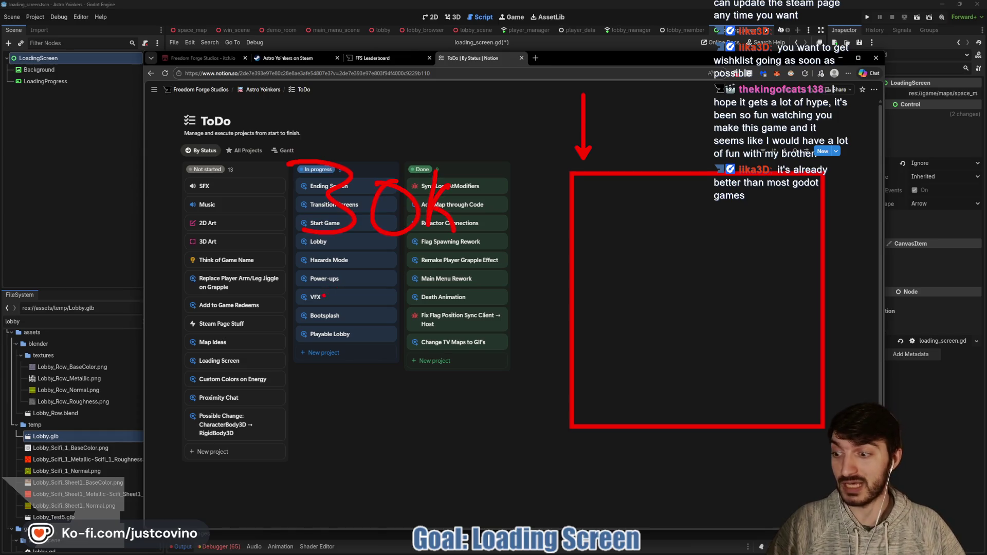
mouse_move(286, 284)
left_mouse_down()
mouse_move(310, 281)
mouse_move(296, 337)
left_mouse_up()
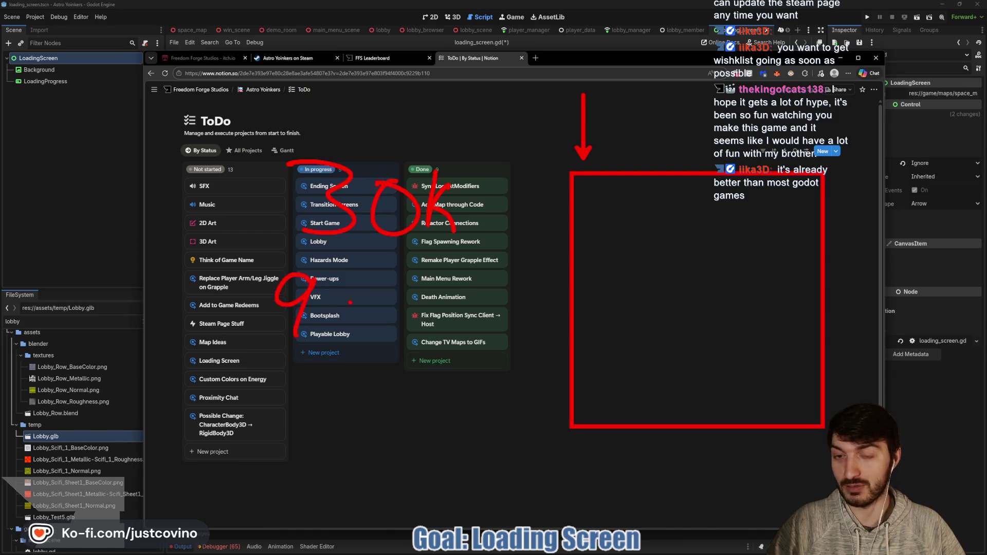
left_click_drag(347, 288, 332, 335)
left_click_drag(366, 305, 337, 345)
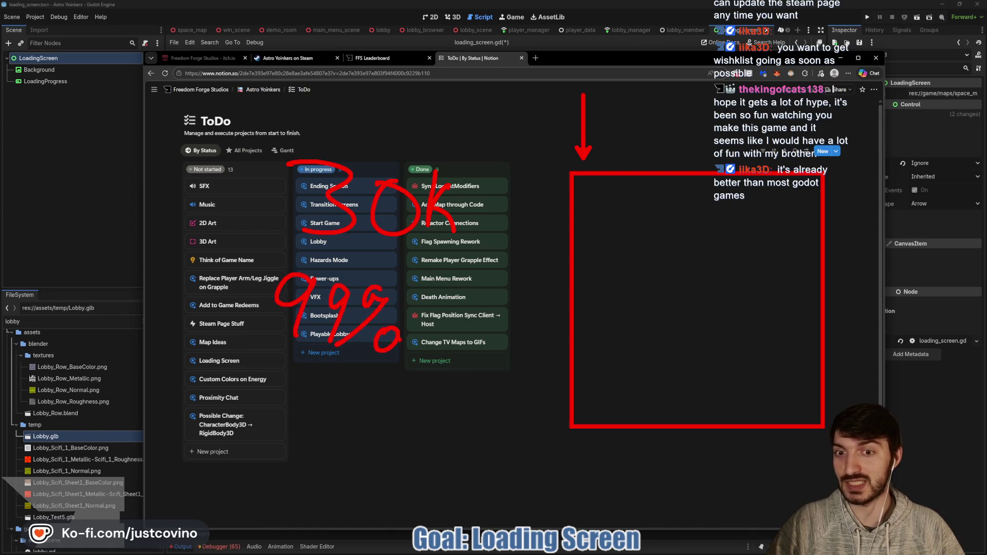
mouse_move(401, 263)
left_mouse_down()
mouse_move(245, 264)
mouse_move(408, 268)
left_mouse_up()
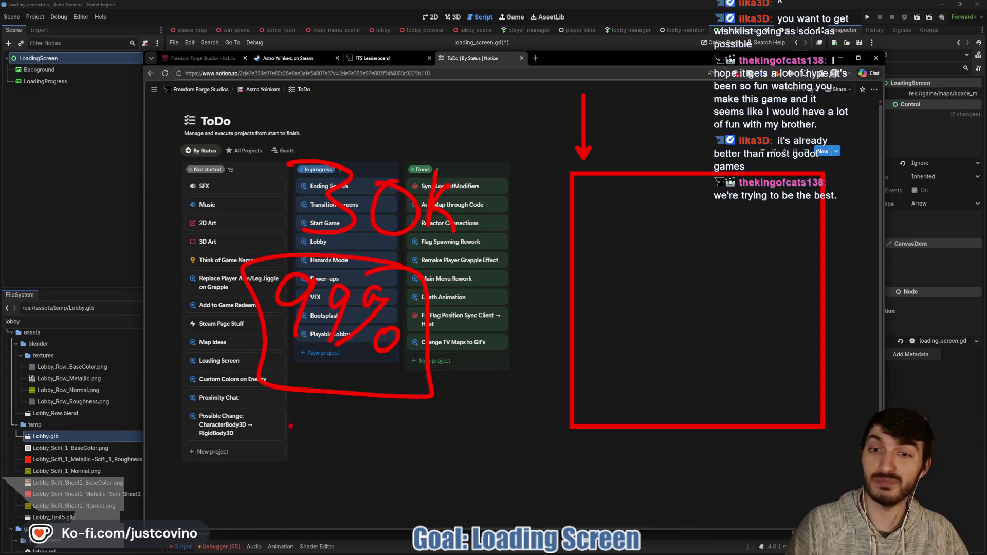
left_click_drag(302, 427, 313, 480)
mouse_move(354, 432)
left_mouse_down()
mouse_move(334, 434)
mouse_move(342, 476)
mouse_move(380, 464)
left_mouse_up()
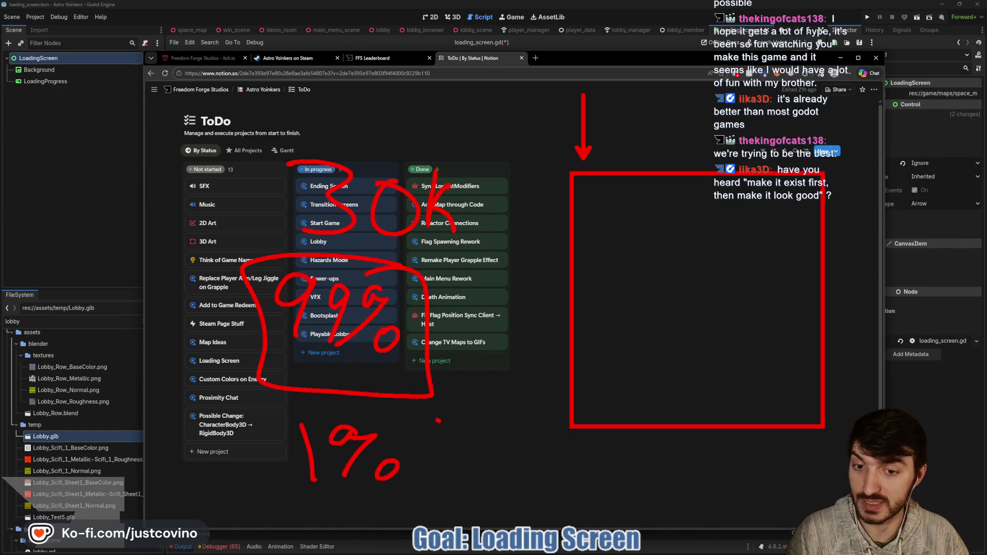
mouse_move(438, 421)
left_mouse_down()
mouse_move(448, 501)
mouse_move(383, 402)
left_mouse_up()
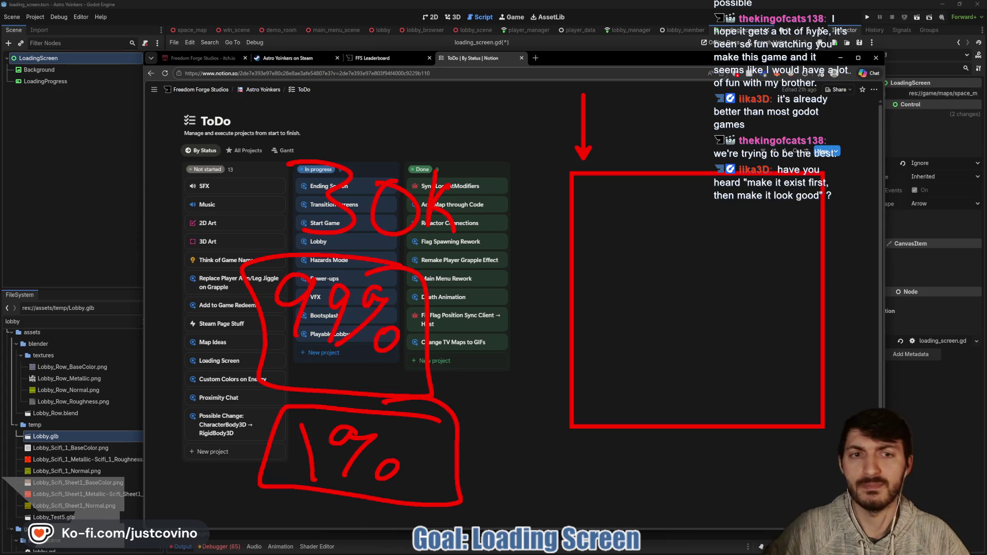
key("Escape")
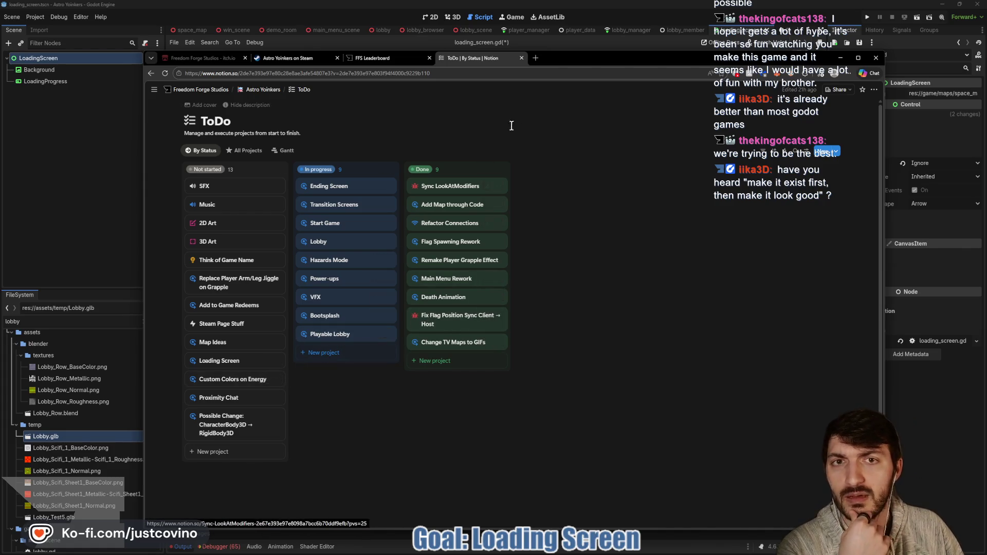
Switch to the Astro Yoinkers Steam page and box the empty area under About This Game
left_click(295, 58)
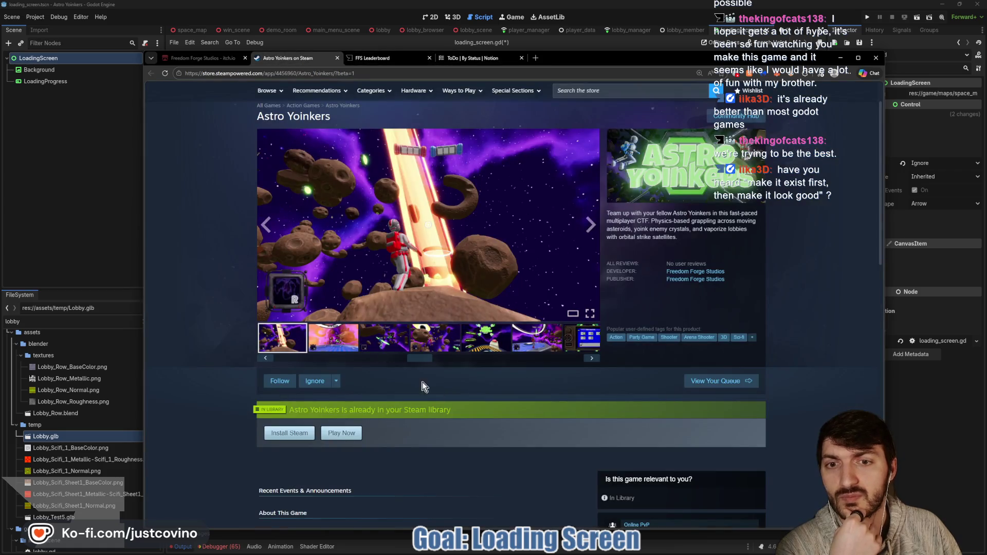
scroll(432, 387, "down", 3)
scroll(432, 386, "down", 2)
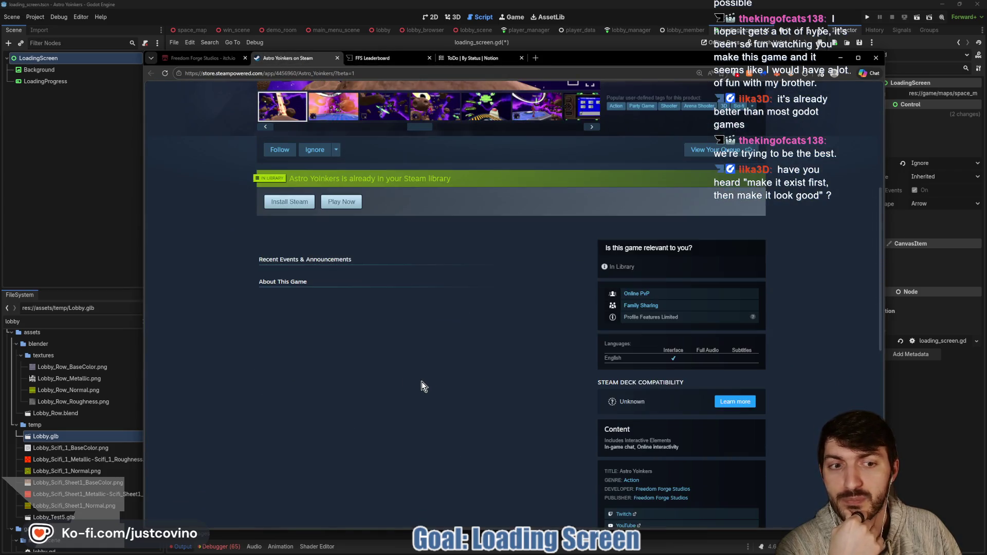
scroll(344, 354, "up", 3)
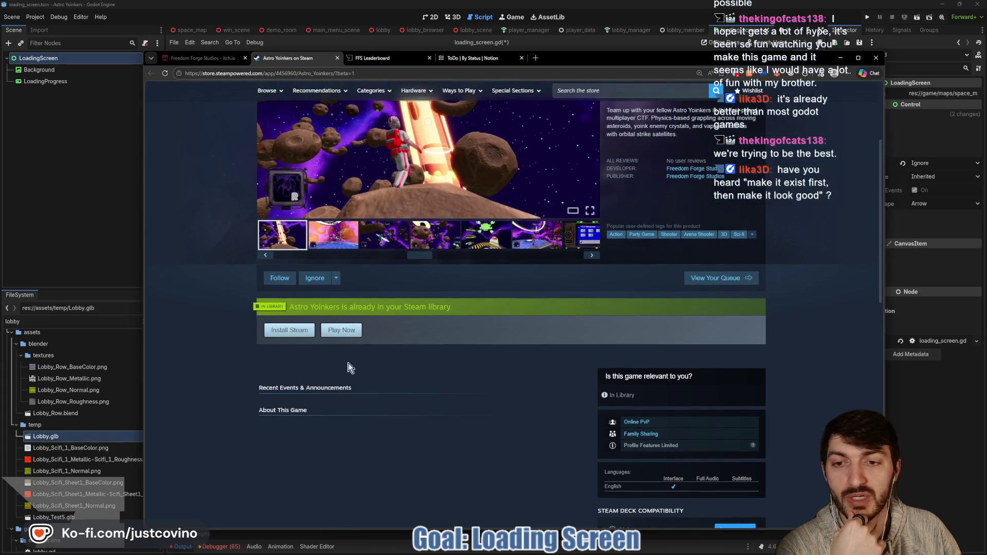
scroll(405, 407, "up", 2)
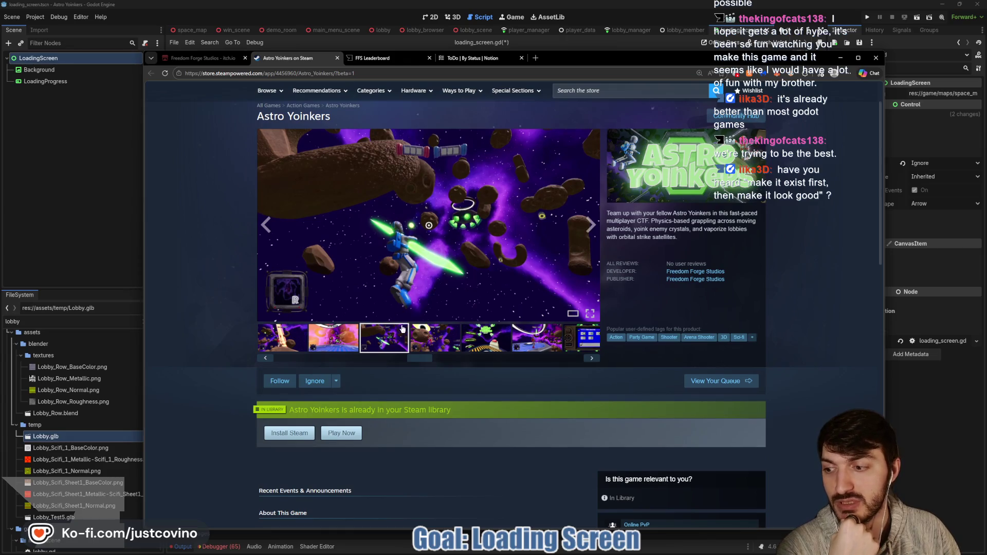
scroll(390, 362, "down", 4)
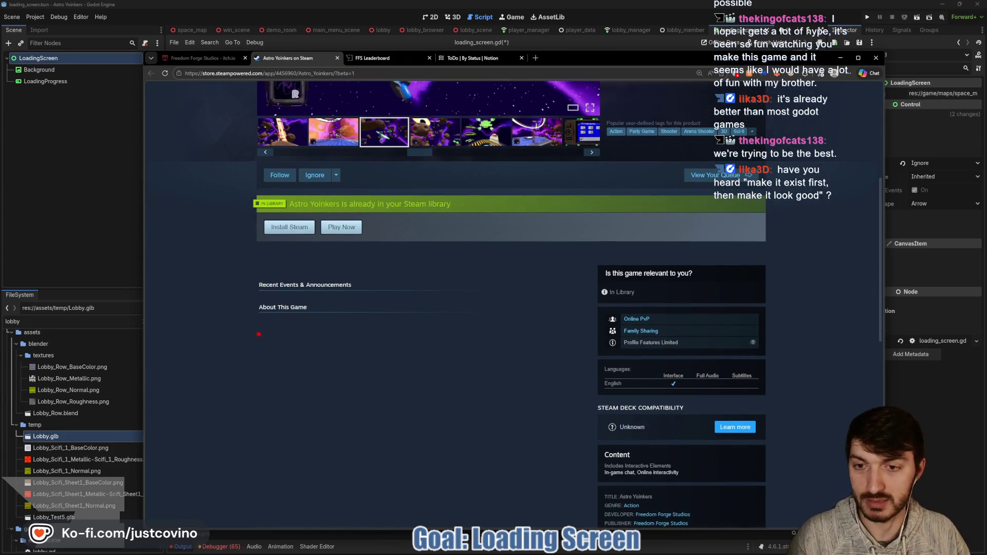
mouse_move(257, 323)
left_mouse_down()
mouse_move(291, 357)
mouse_move(532, 359)
left_mouse_up()
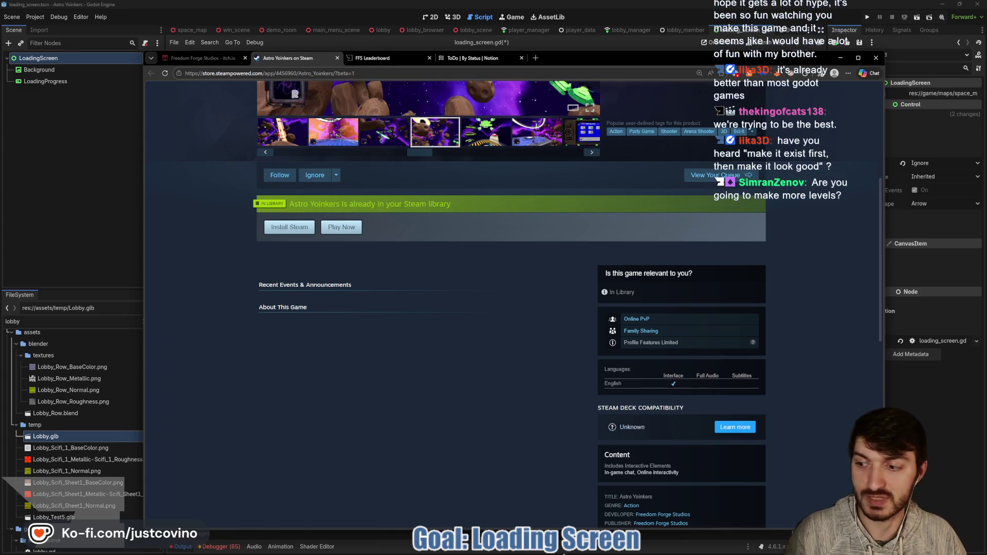
mouse_move(571, 550)
left_click(572, 501)
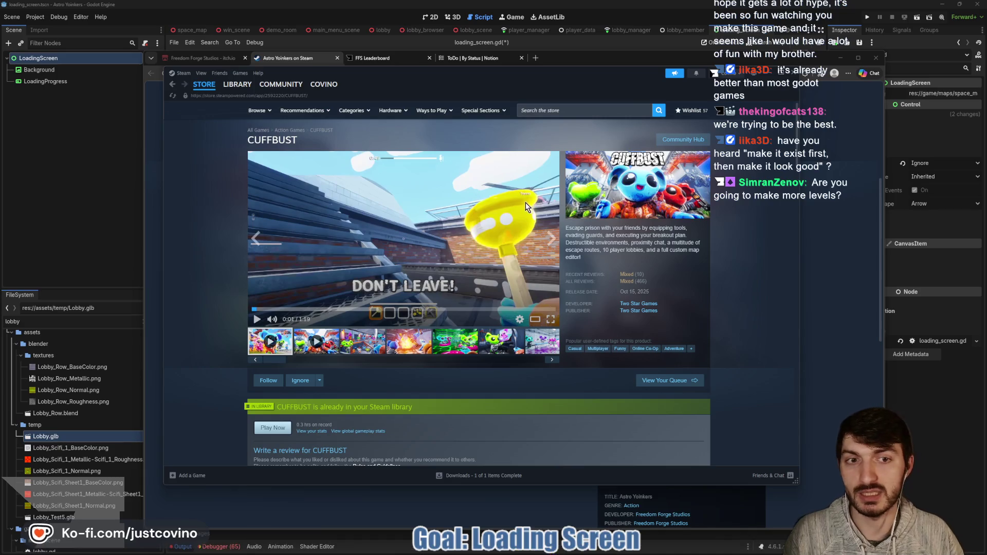
scroll(345, 254, "down", 3)
scroll(345, 254, "down", 10)
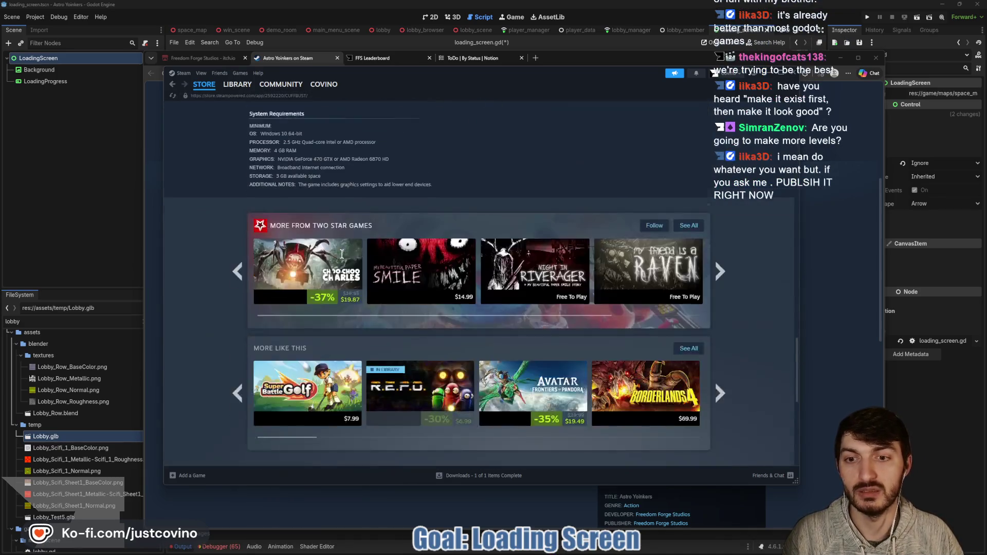
scroll(389, 204, "up", 6)
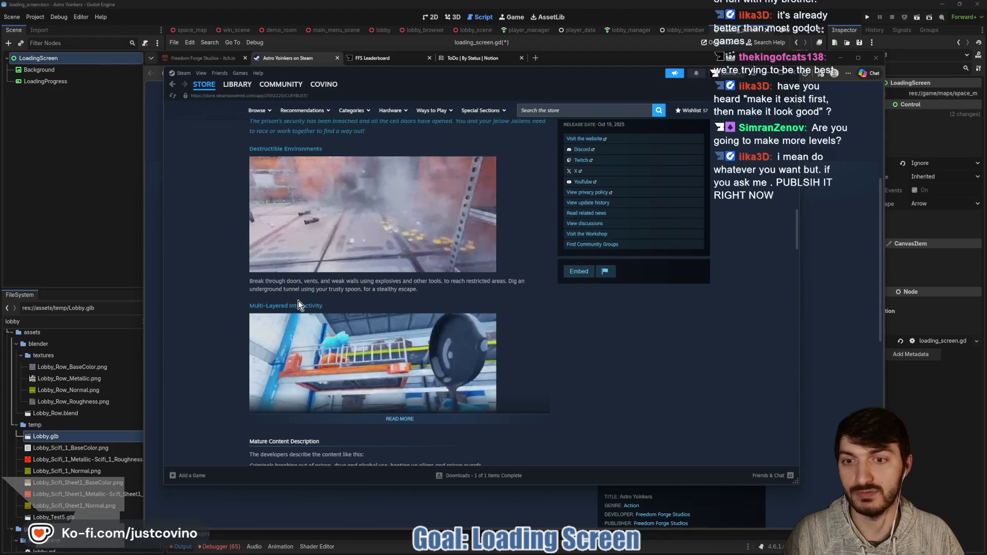
scroll(514, 283, "up", 1)
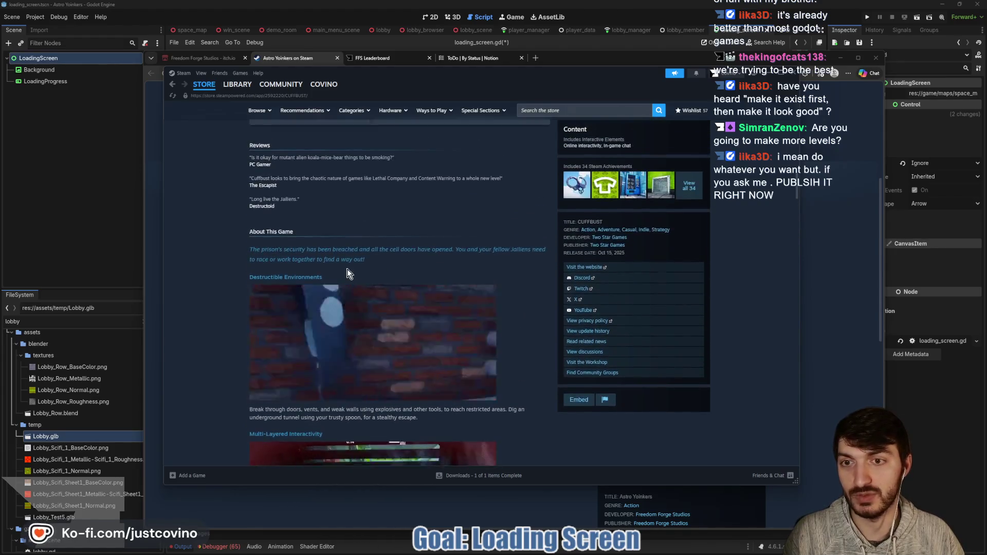
scroll(309, 236, "down", 1)
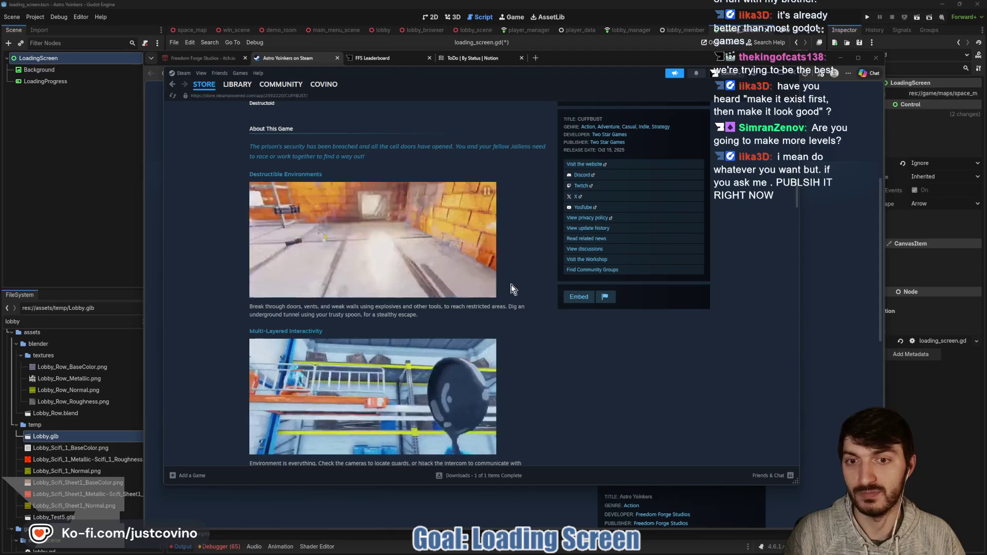
scroll(422, 328, "down", 1)
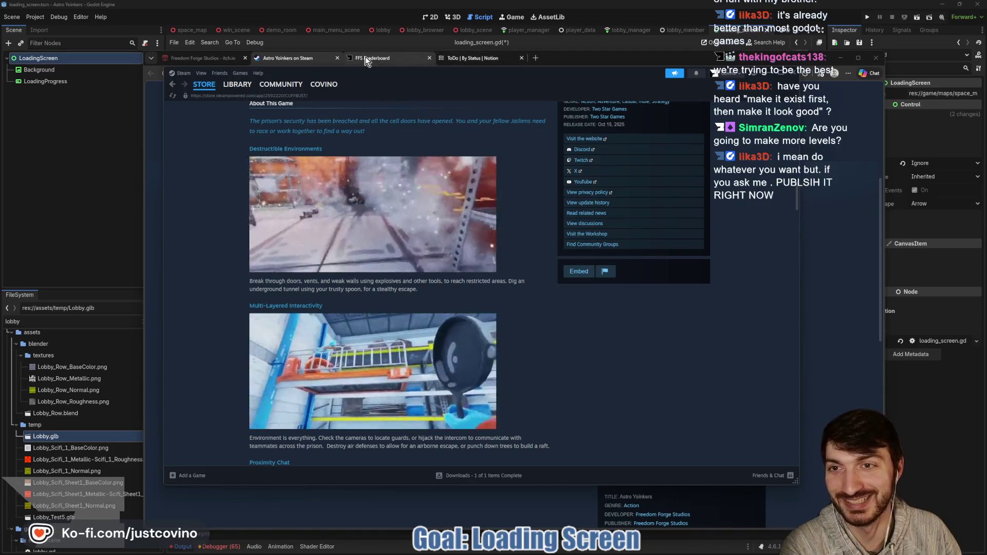
left_click(408, 58)
left_click(303, 58)
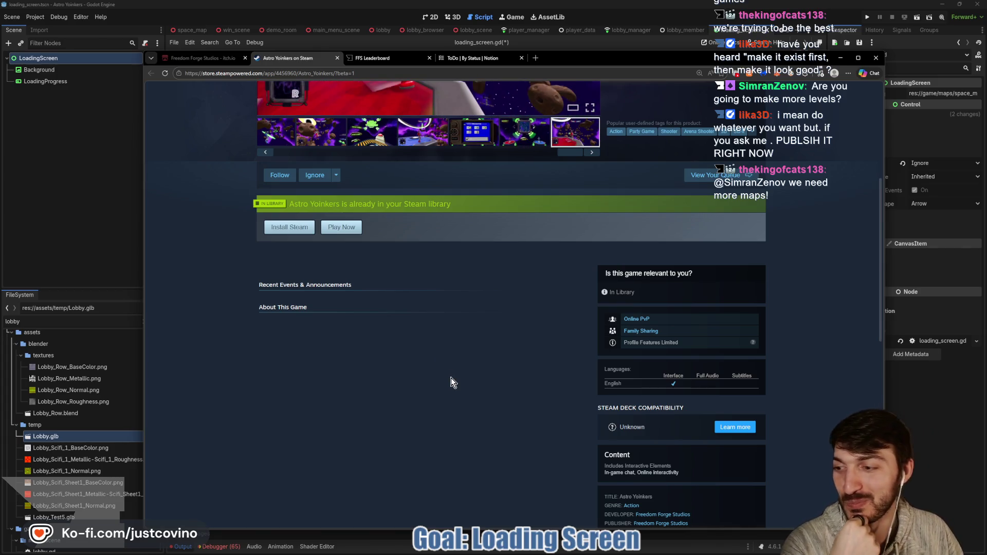
scroll(451, 376, "up", 5)
scroll(442, 349, "down", 5)
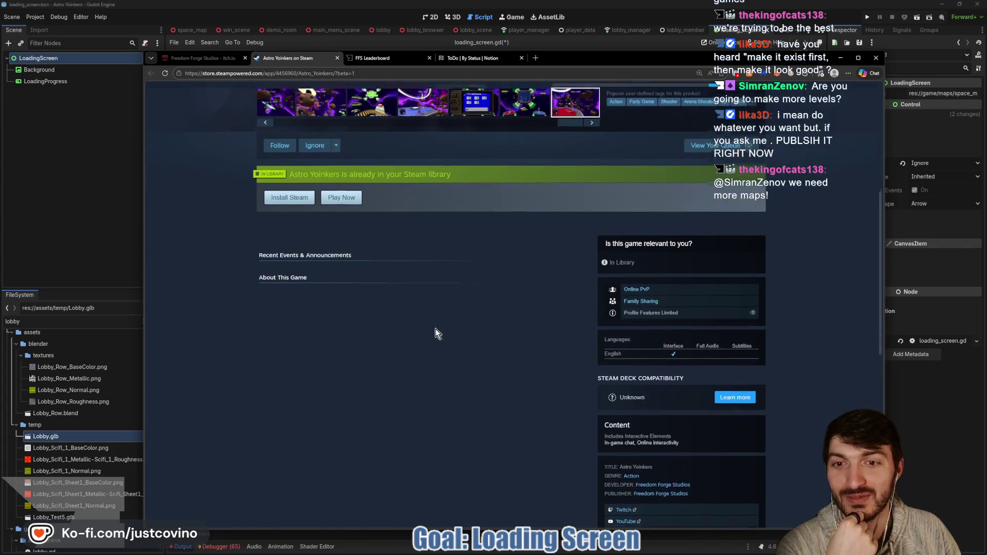
Check the Notion board, then return to Steam and highlight the game's short team-up description
left_click(483, 58)
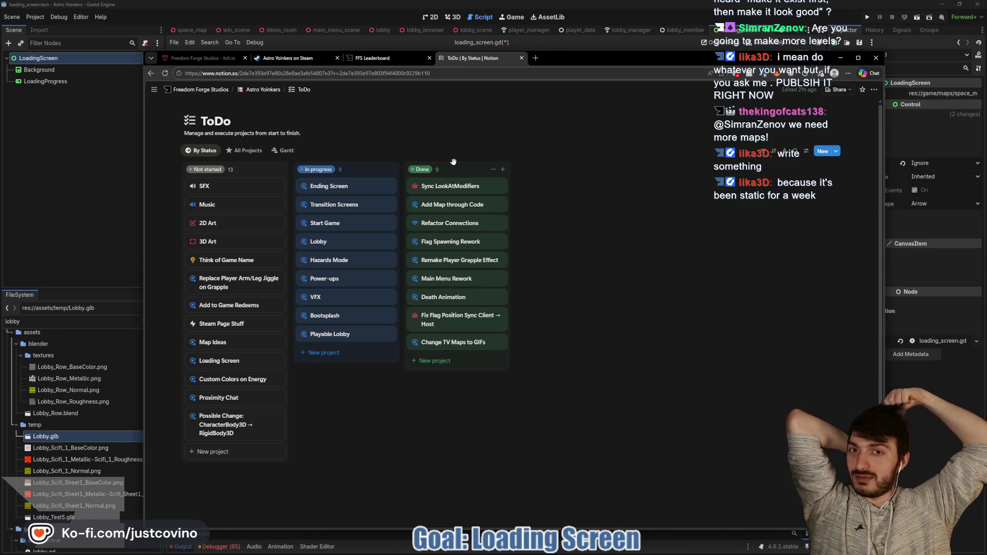
left_click(297, 60)
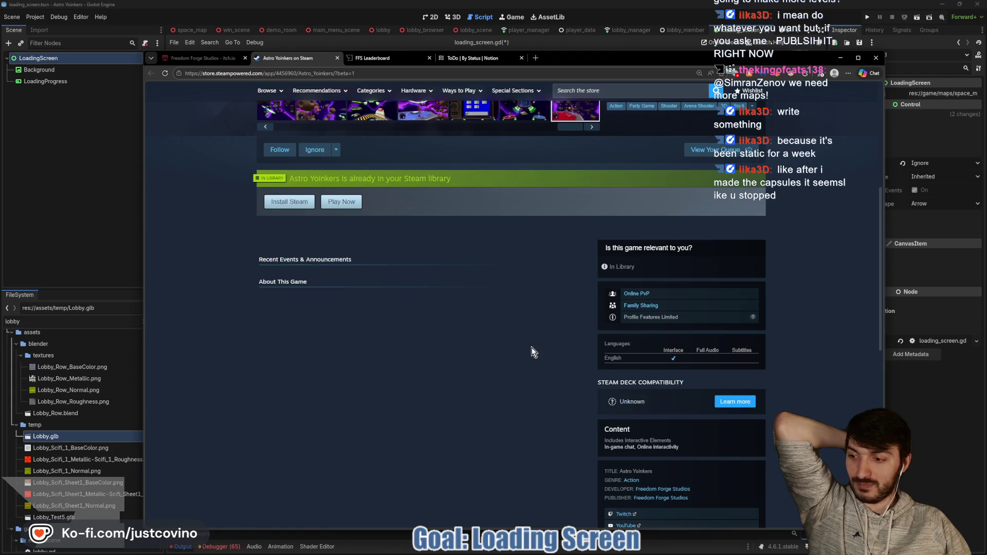
scroll(531, 348, "up", 3)
scroll(553, 416, "down", 2)
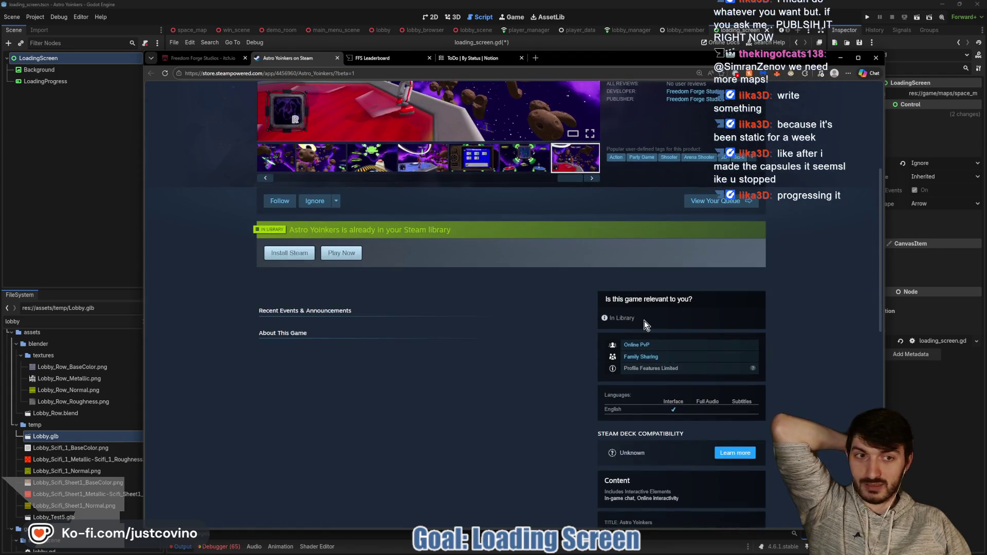
scroll(643, 323, "up", 3)
left_click_drag(720, 214, 610, 185)
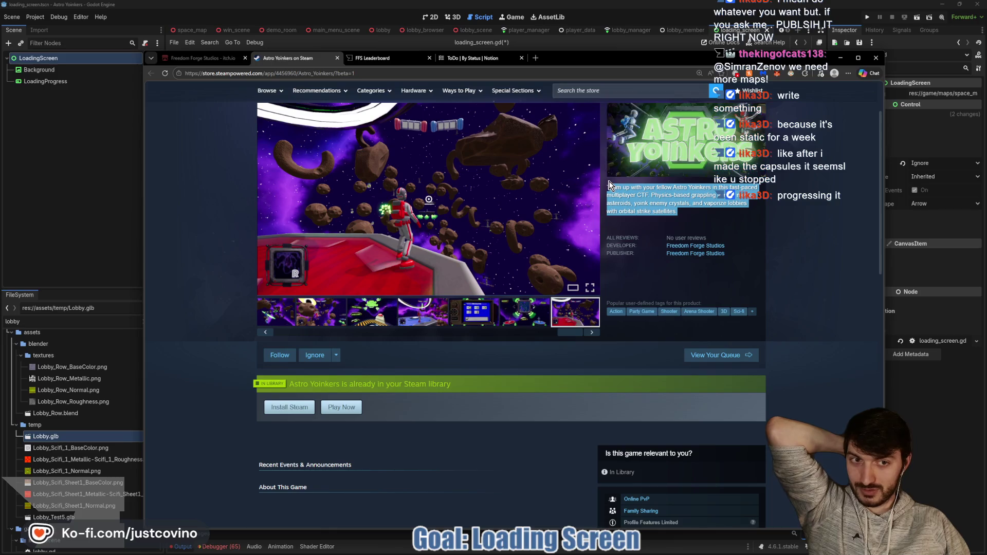
left_click(680, 212)
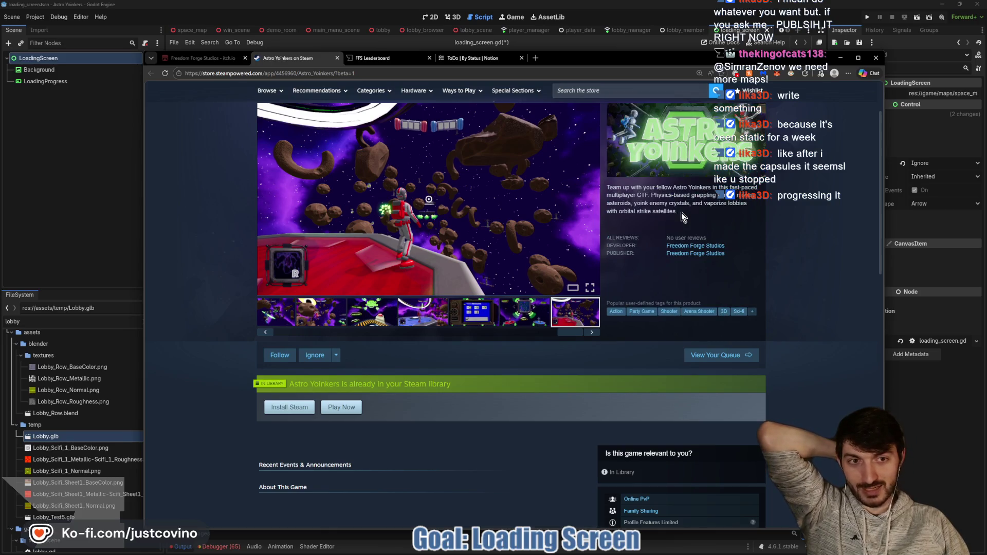
left_click_drag(680, 212, 607, 186)
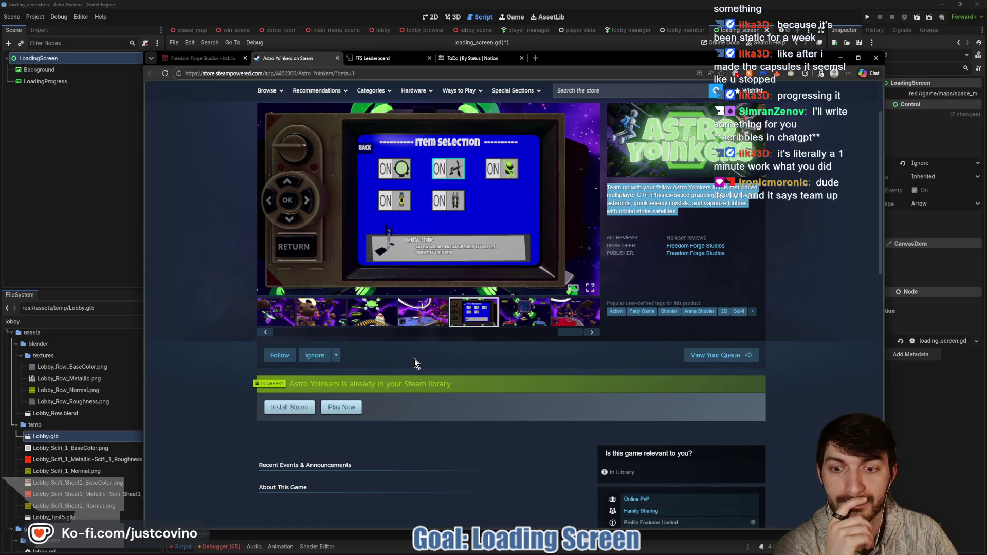
Look over the FFS Leaderboard, the Freedom Forge Studios itch.io page and the Steam client
scroll(476, 374, "down", 2)
scroll(374, 377, "up", 3)
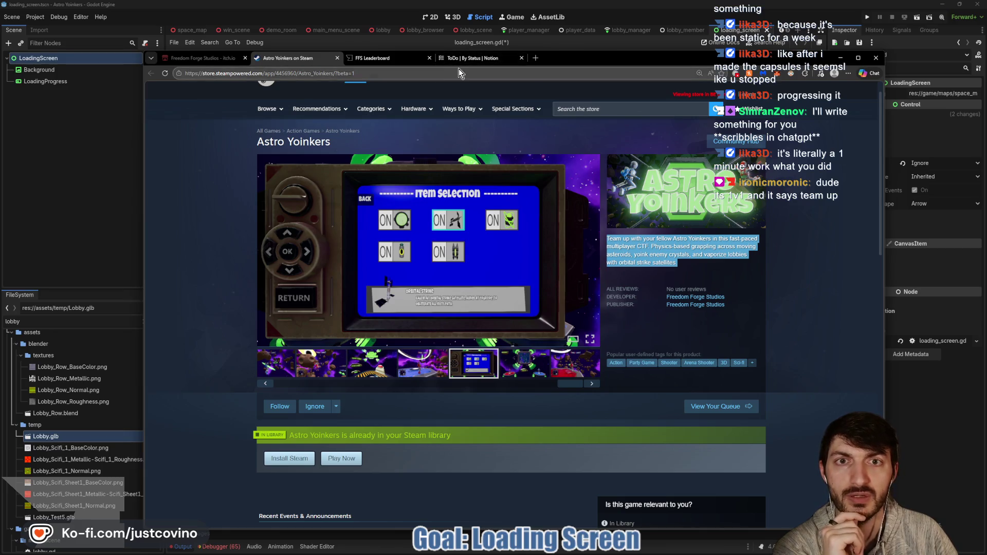
left_click(468, 58)
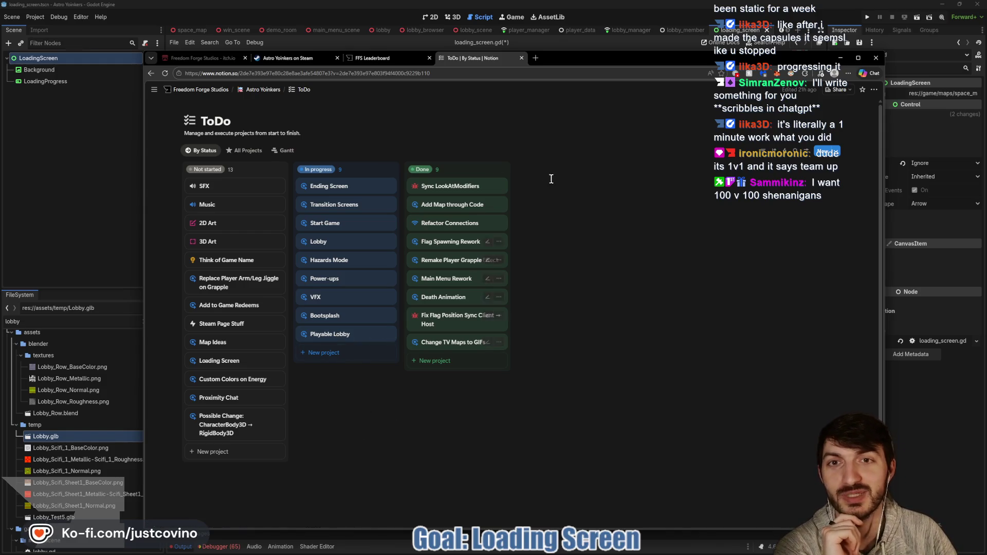
left_click(372, 58)
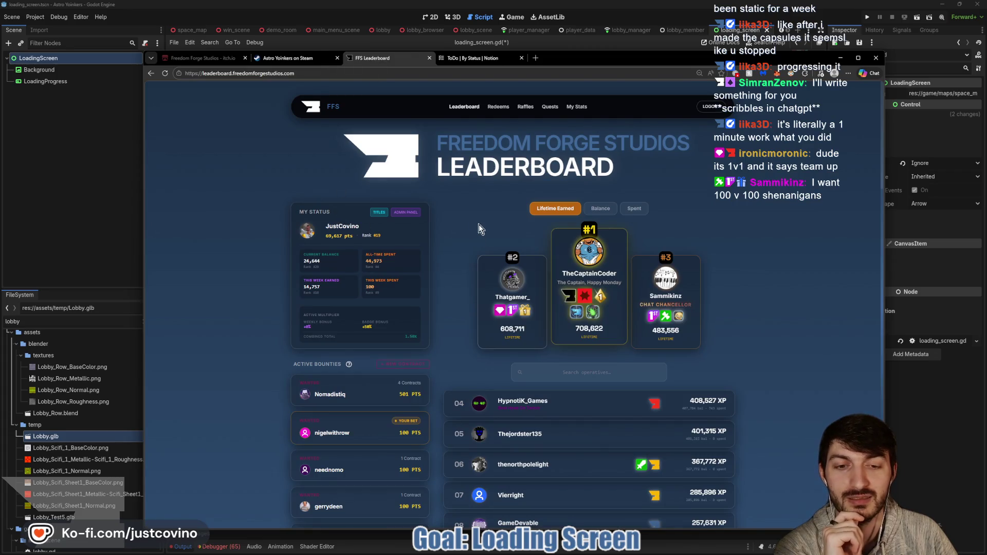
left_click(234, 58)
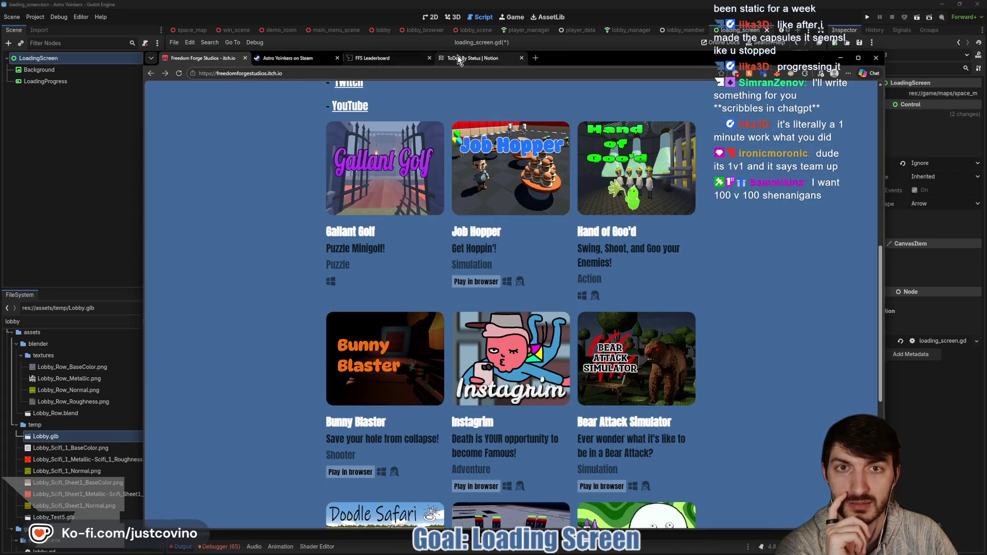
left_click(457, 58)
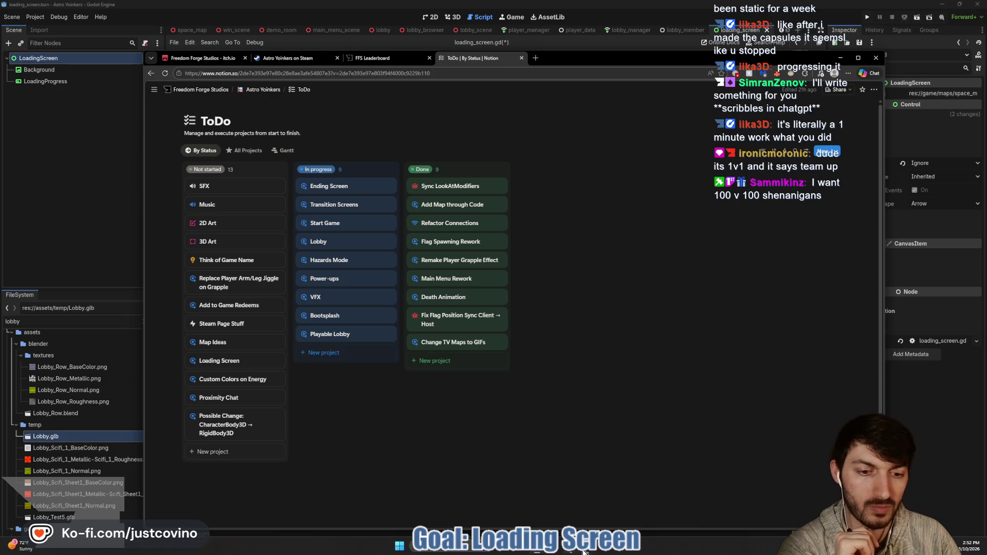
left_click(576, 552)
Return to the Notion ToDo board and open the Steam Page Stuff task
scroll(292, 217, "up", 1)
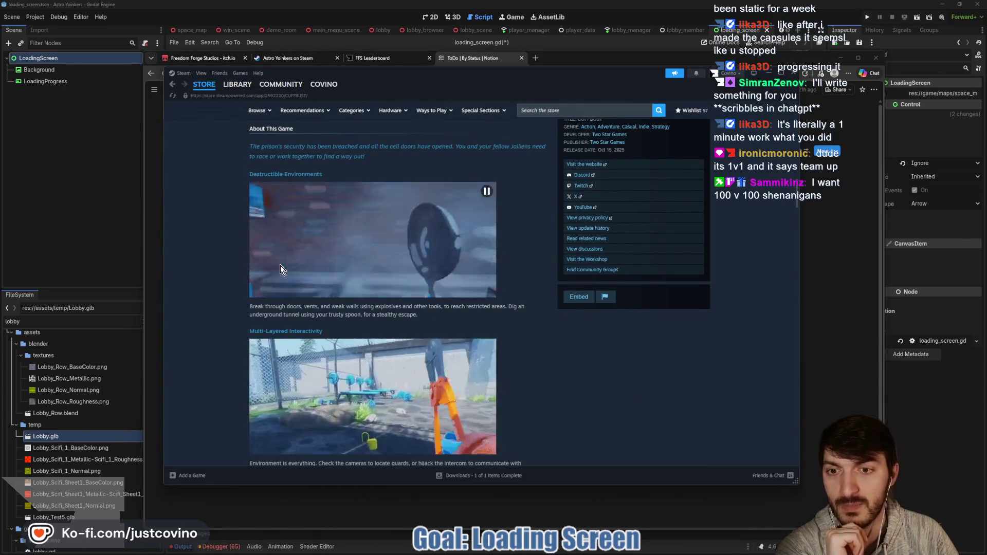
left_click(370, 58)
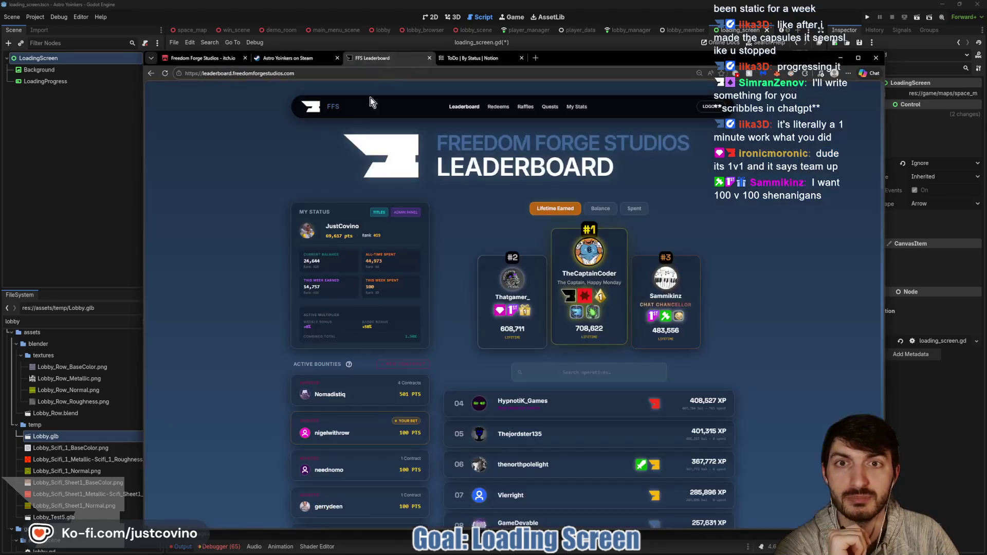
left_click(480, 58)
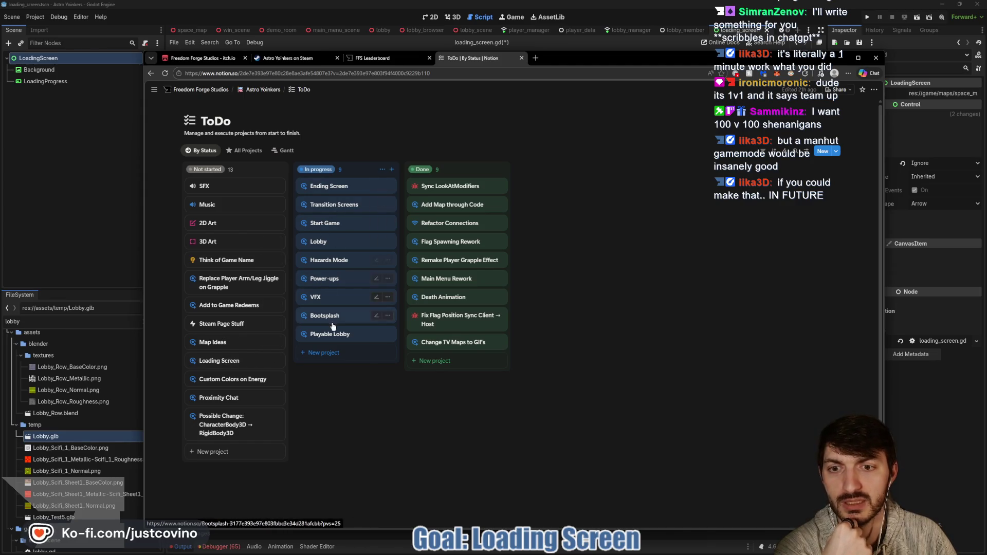
left_click(226, 324)
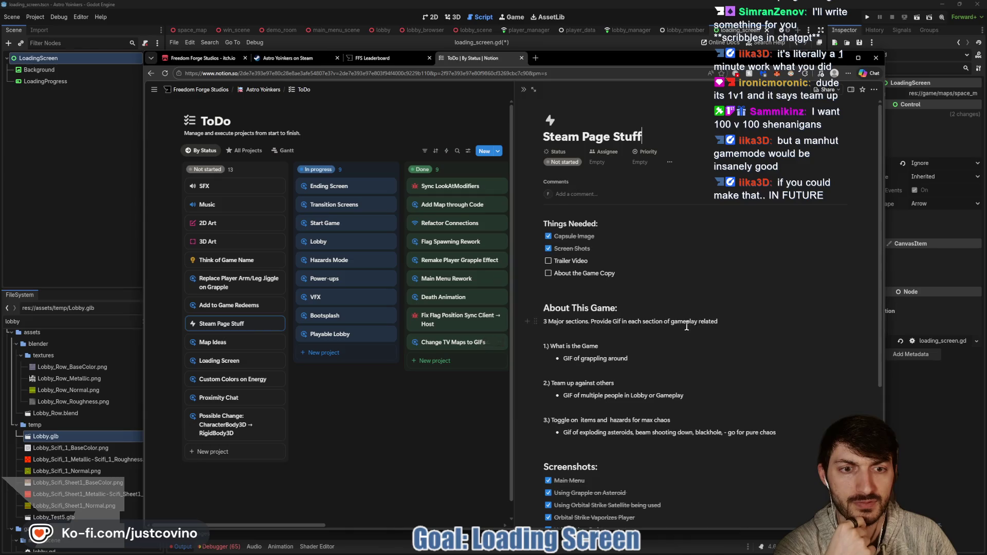
Skim the Steam Page Stuff checklists, then go back to the Astro Yoinkers store page
scroll(686, 327, "down", 3)
scroll(752, 351, "up", 4)
scroll(646, 231, "down", 2)
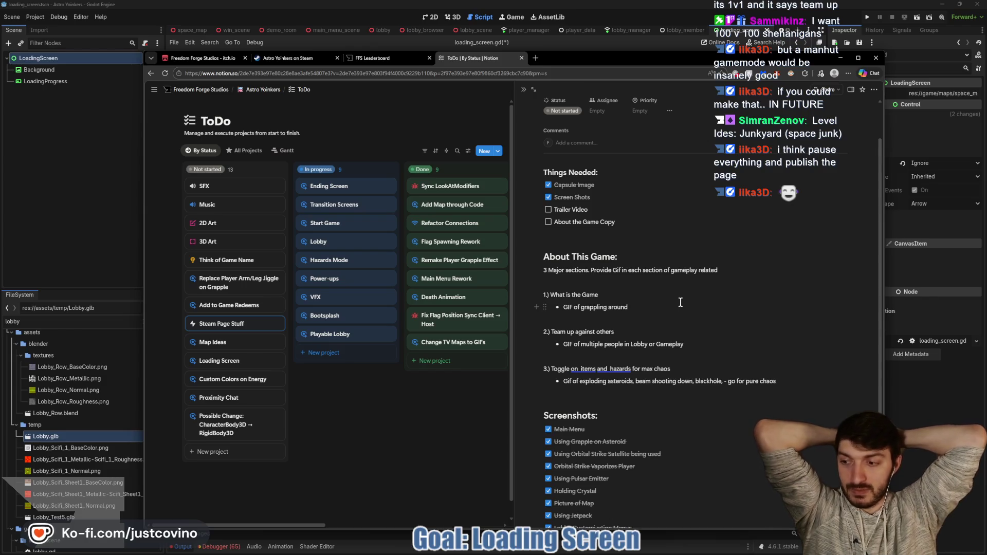
left_click(288, 57)
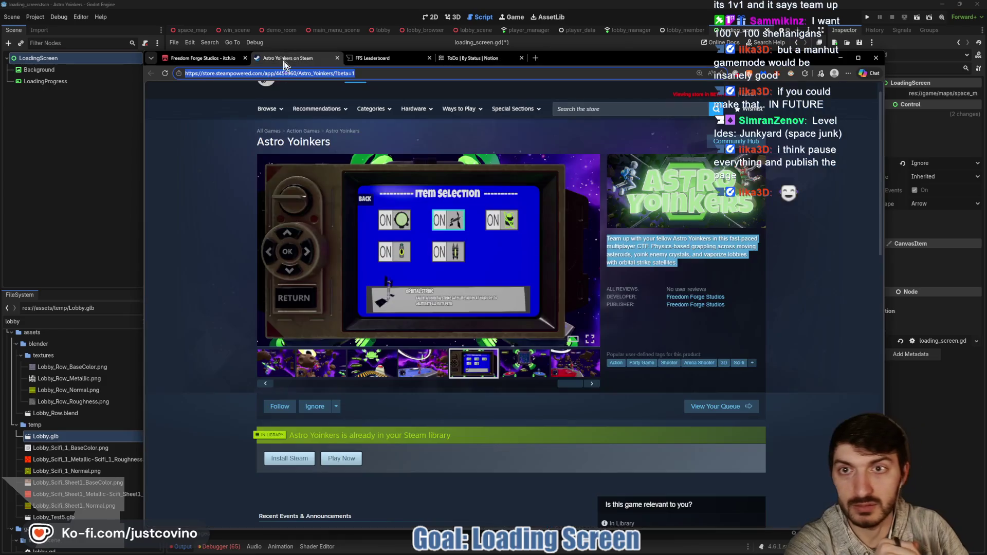
scroll(277, 361, "down", 3)
triple_click(276, 362)
left_click(235, 362)
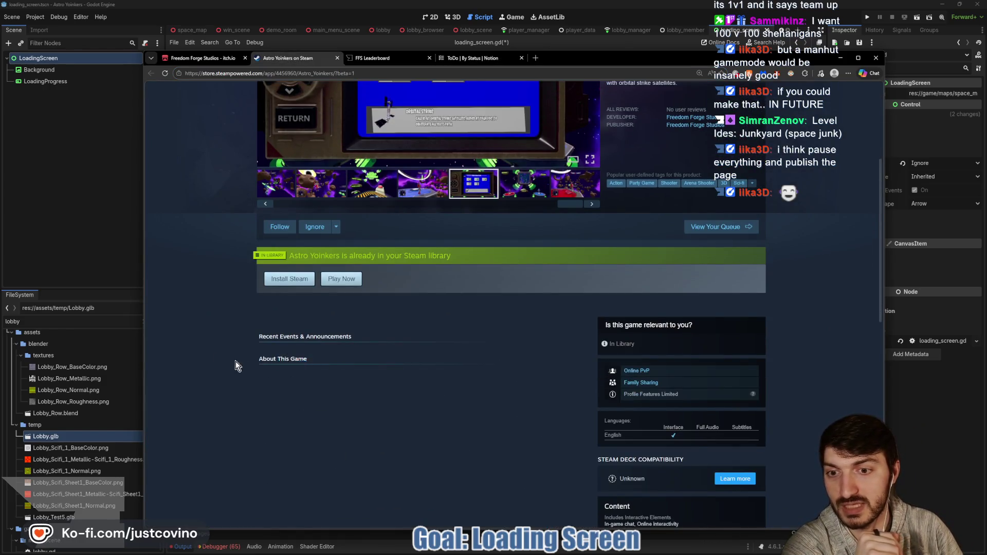
left_click(340, 383)
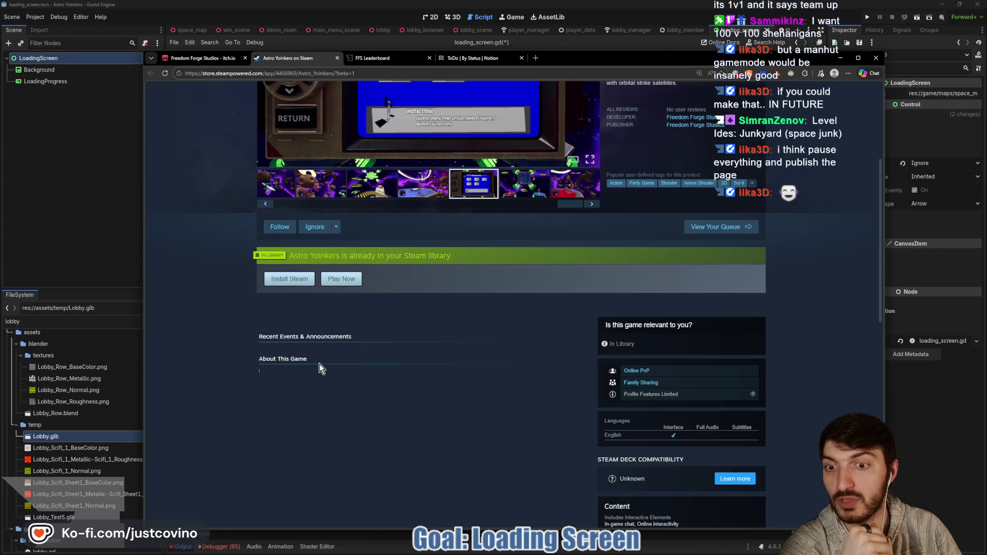
left_click_drag(315, 363, 266, 361)
left_click(338, 360)
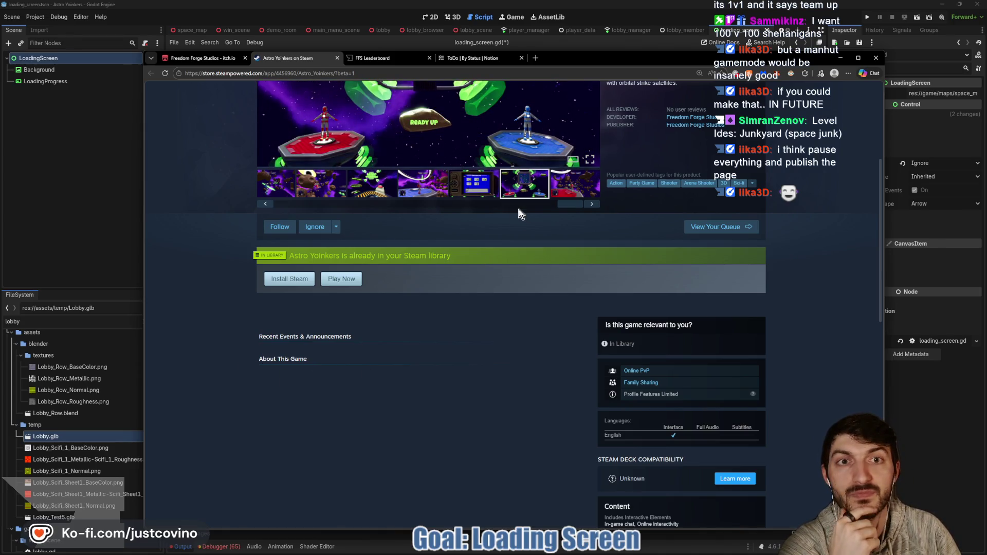
scroll(391, 378, "up", 2)
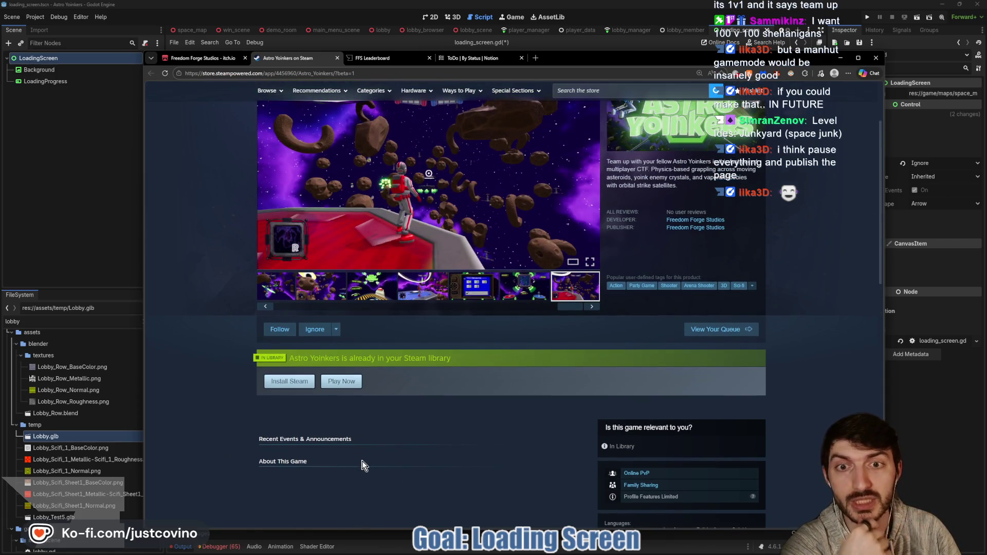
left_click(466, 59)
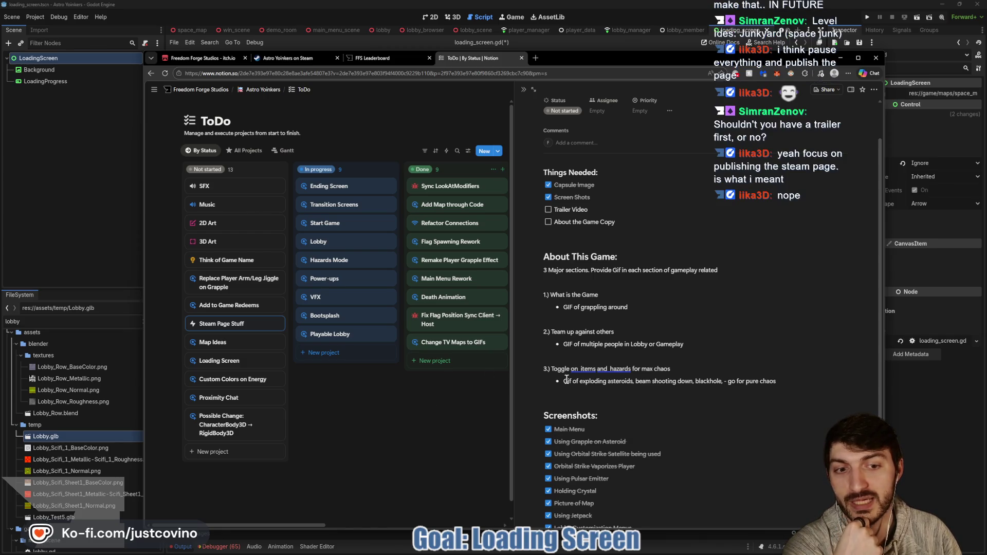
Select the exploding asteroids GIF bullet, then switch back to Godot
left_click_drag(785, 380, 561, 381)
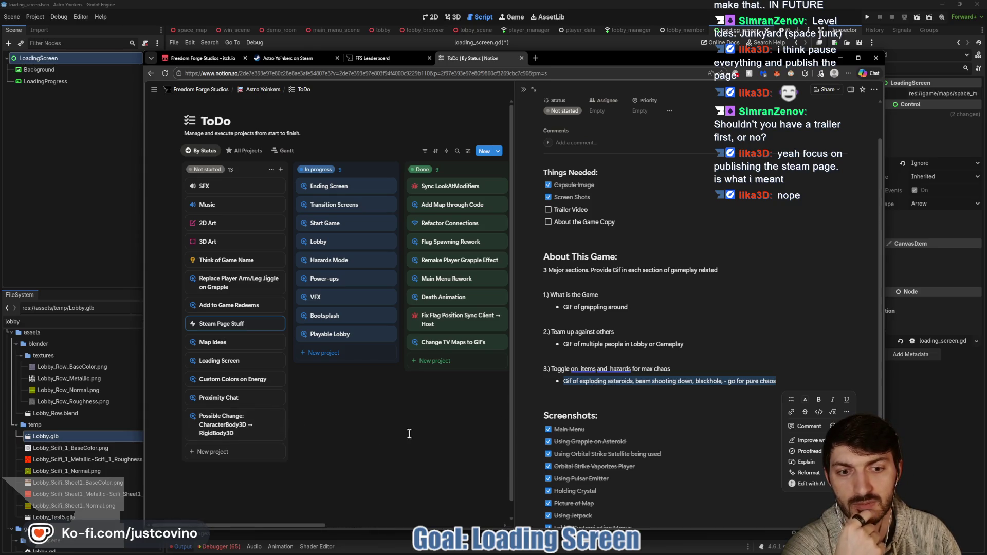
key("alt+Tab")
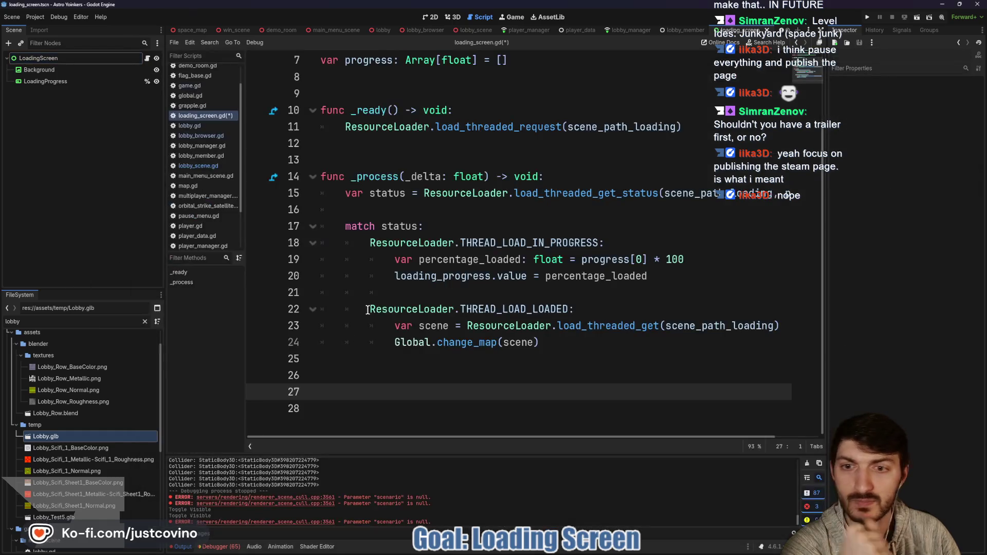
Save loading_screen.gd with Ctrl+S, review the script, and move to its last empty line
left_click(398, 375)
key("ctrl+s")
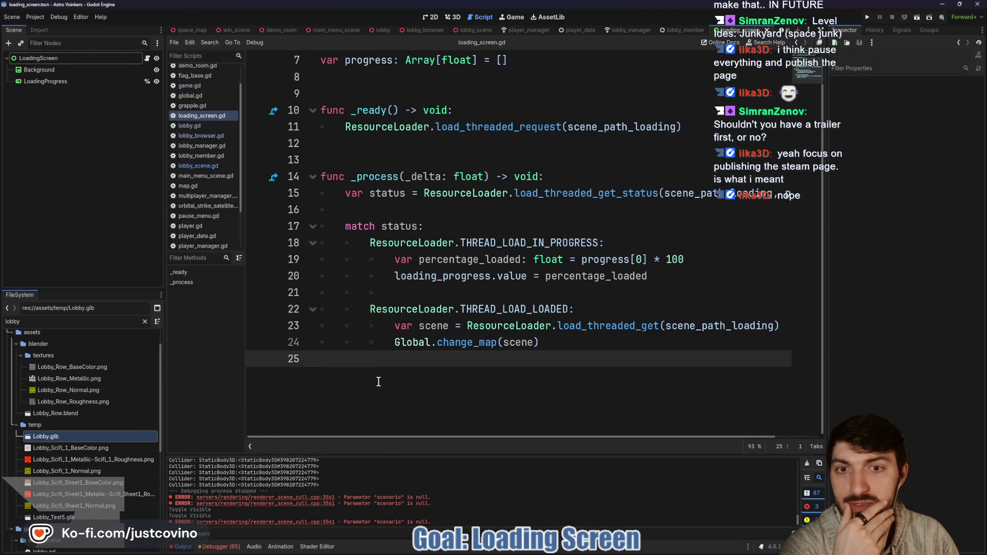
scroll(384, 319, "up", 2)
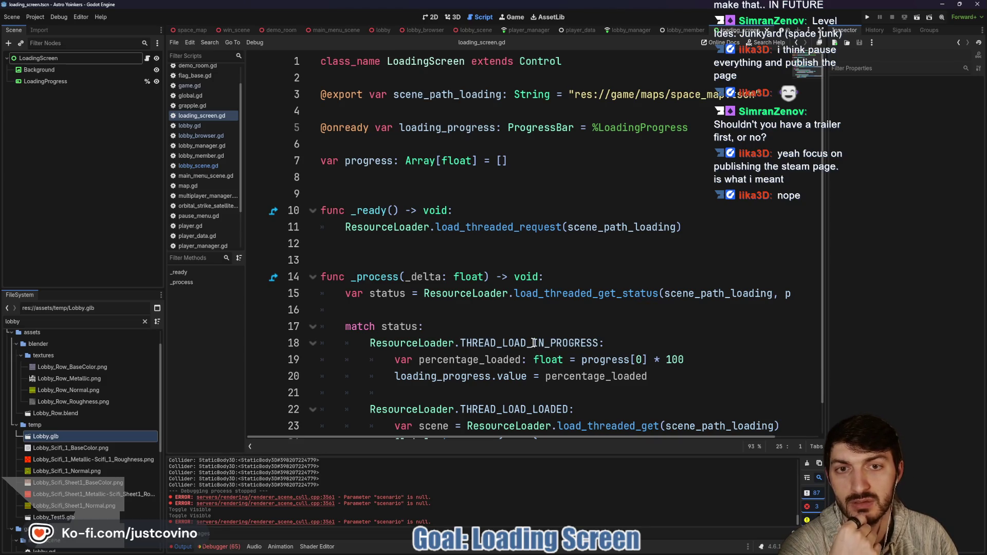
scroll(534, 343, "down", 1)
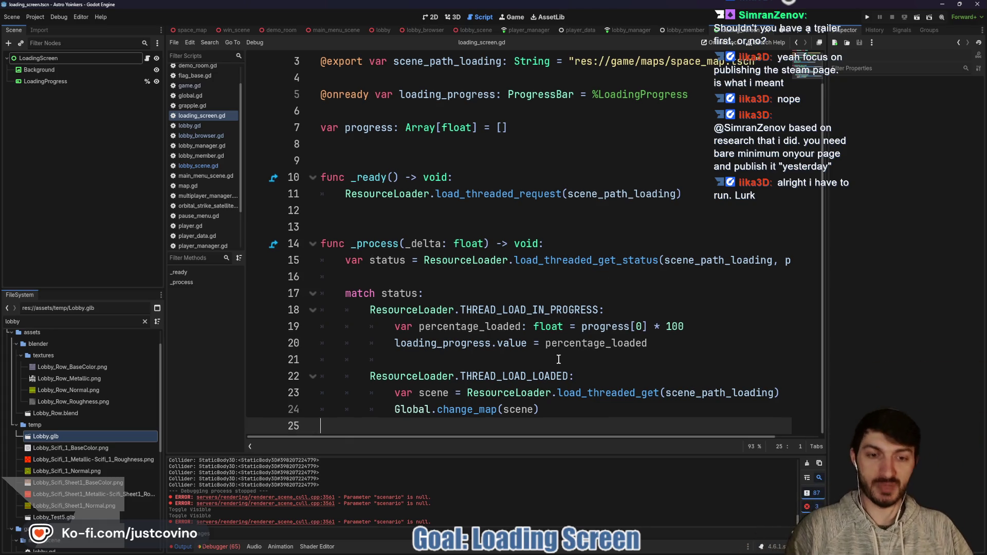
left_click(409, 426)
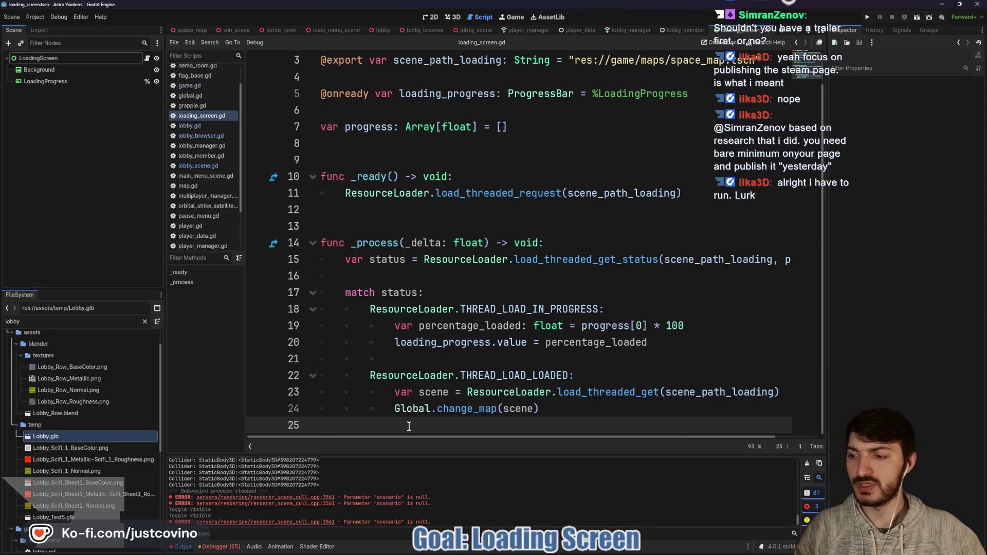
left_click(415, 222)
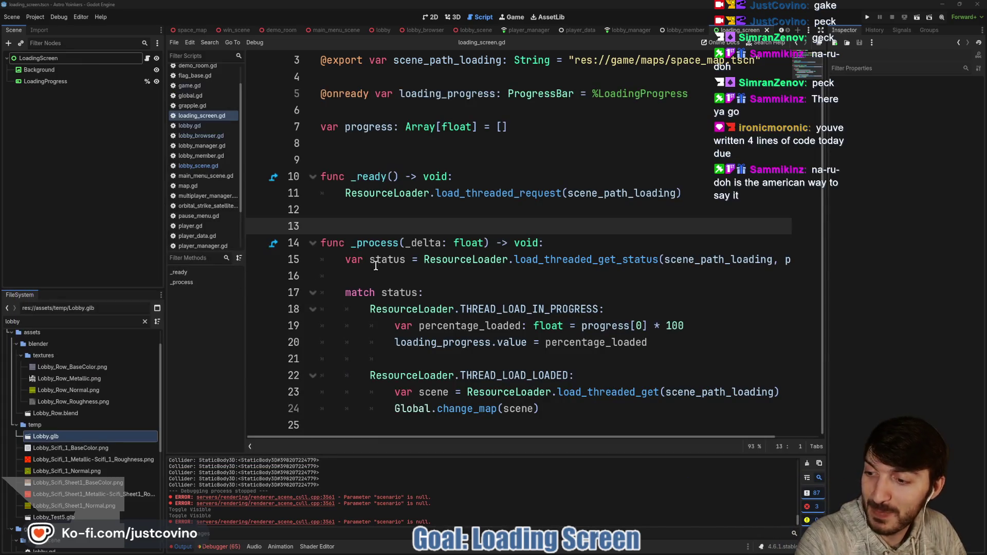
left_click(530, 292)
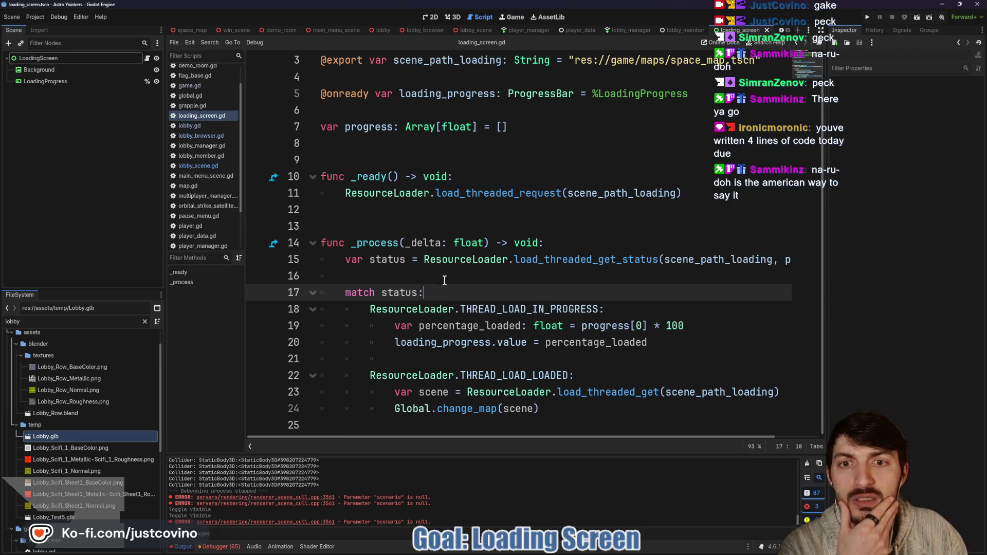
scroll(445, 280, "up", 1)
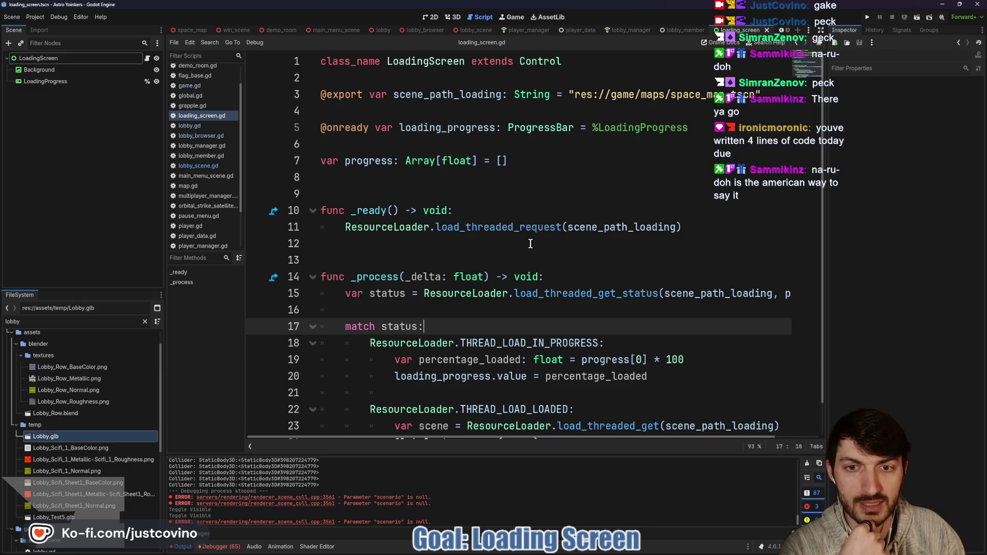
left_click_drag(321, 210, 609, 471)
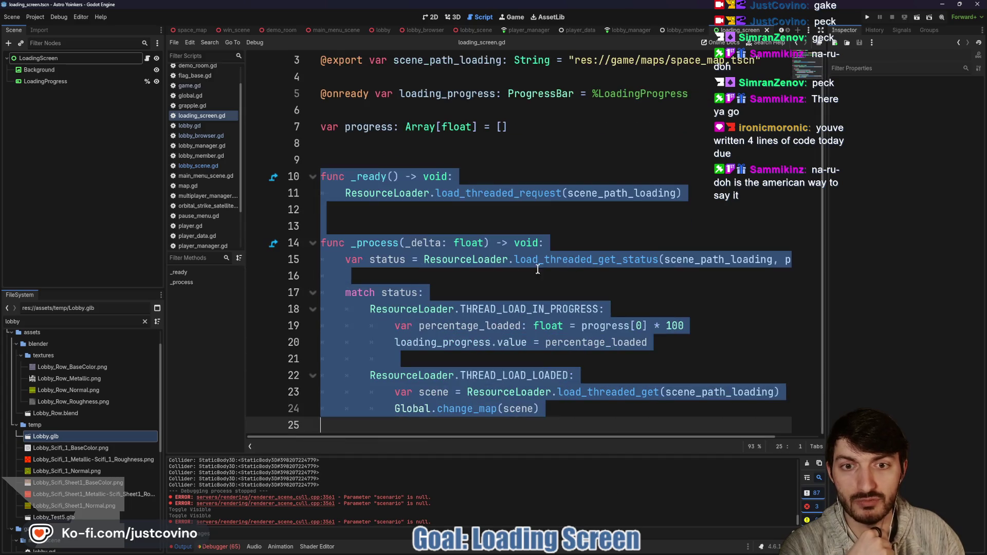
left_click(420, 223)
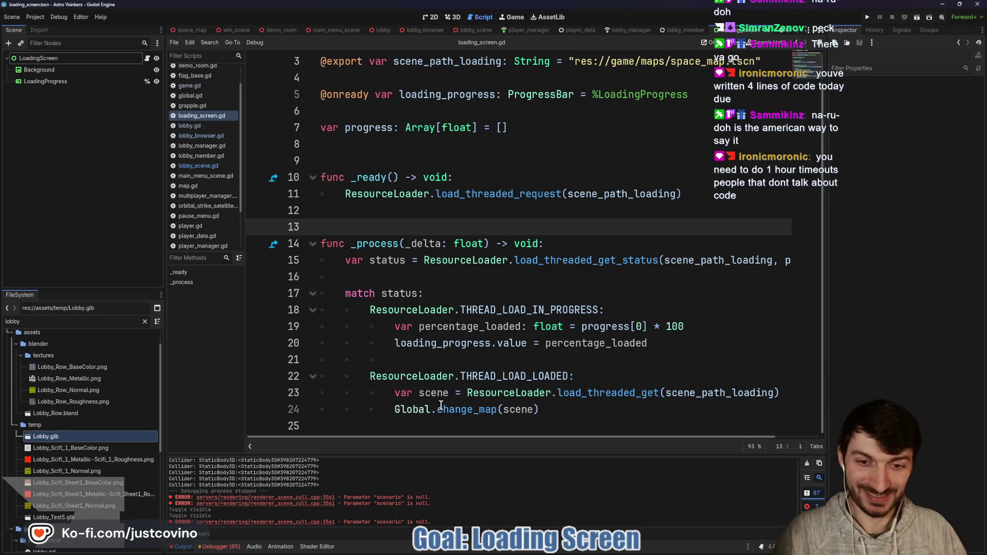
Add a load_map(map_path) -> void function that sets scene_path_loading = map_path
left_click(386, 420)
key("Return")
key("Return")
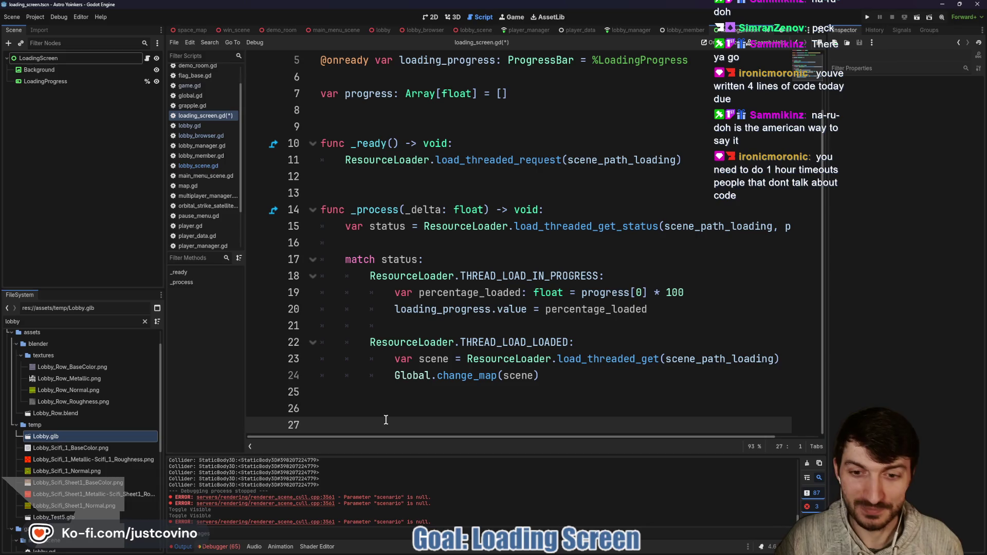
type("func ")
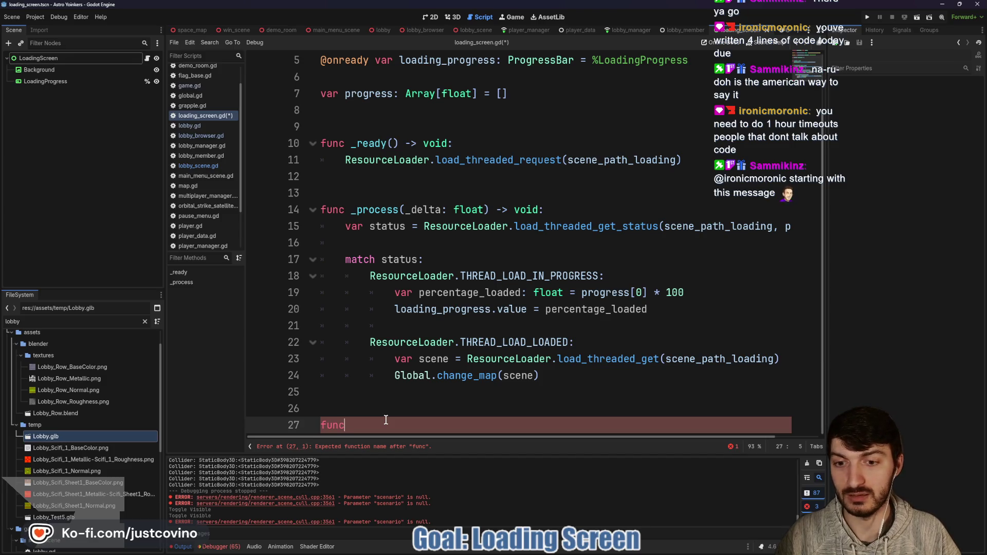
type("load_map(")
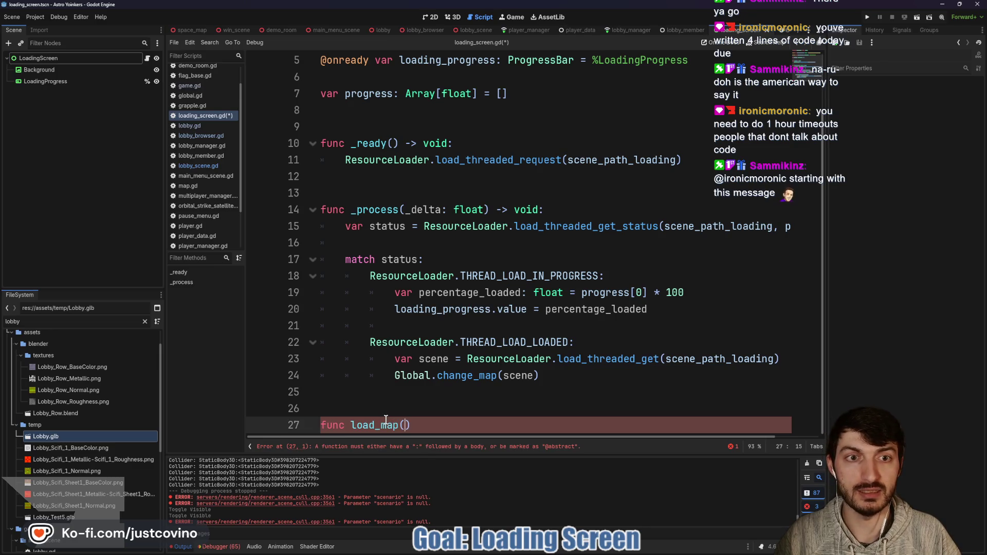
type("scene")
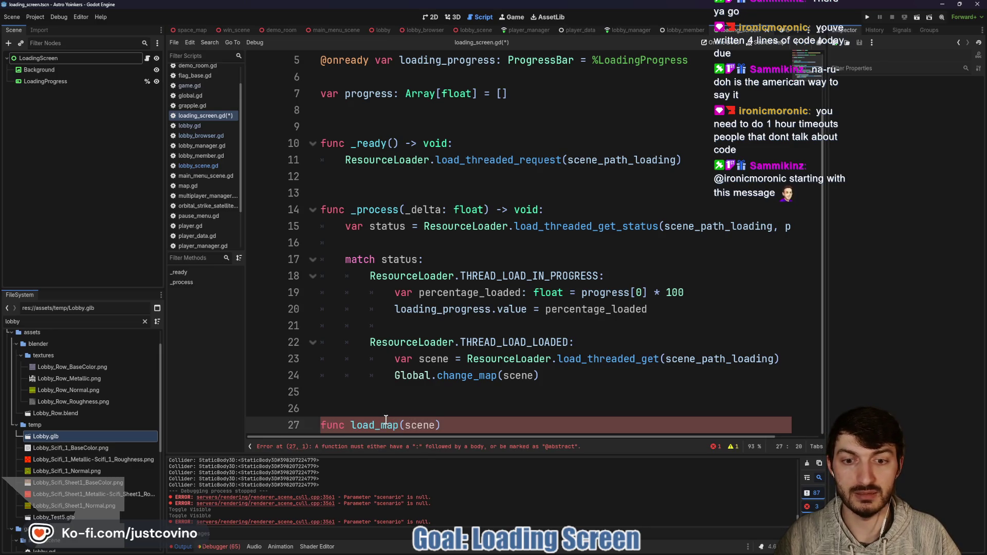
key("BackSpace")
key("BackSpace")
key("BackSpace")
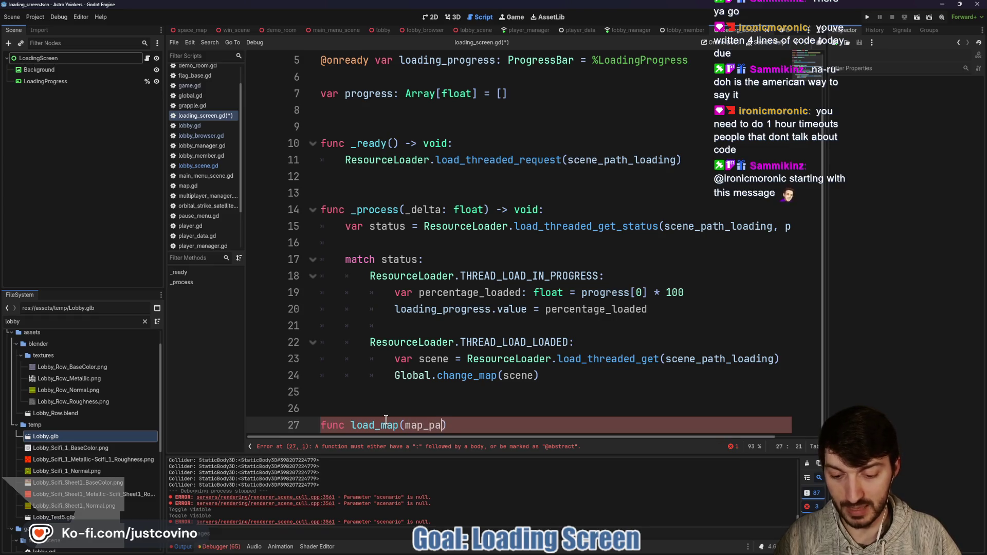
type("String) -")
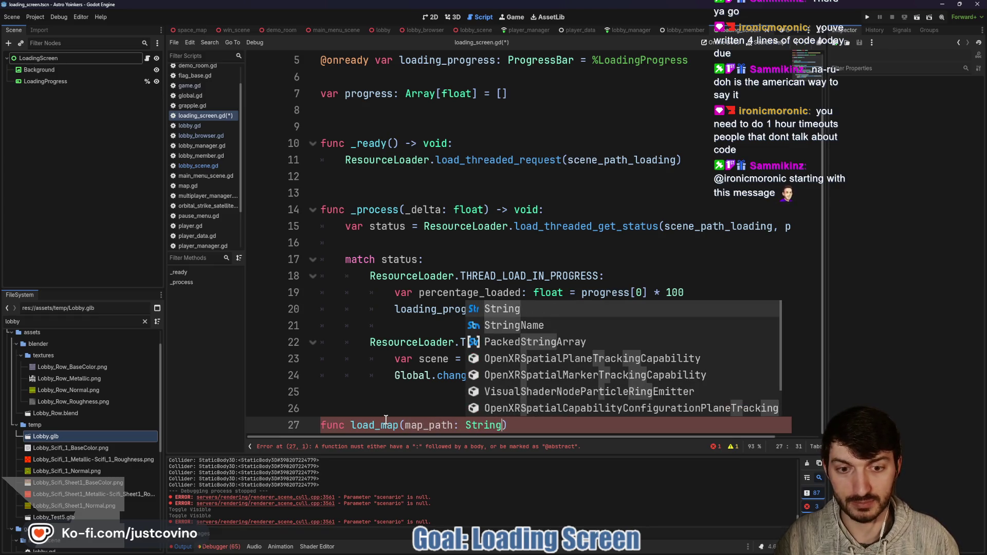
type("> void:")
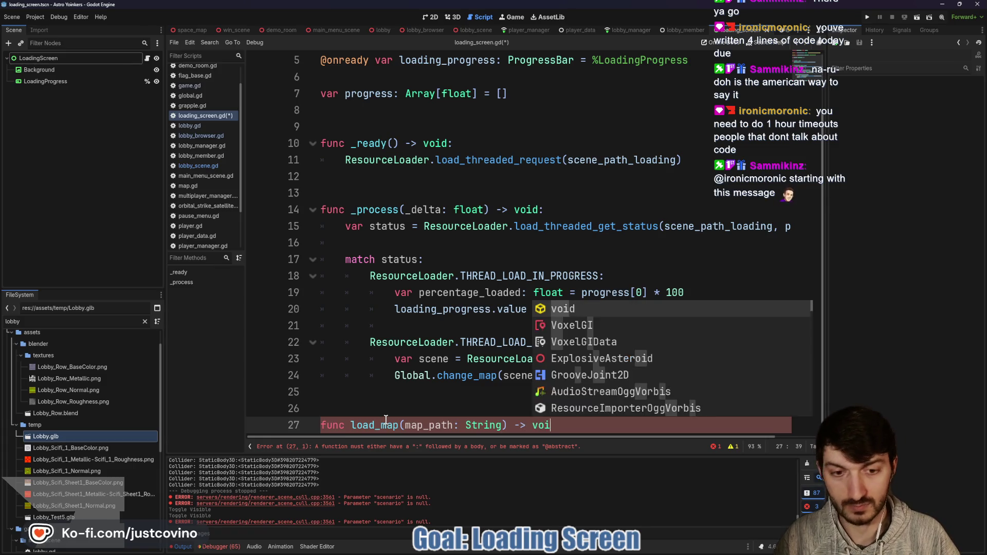
key("Return")
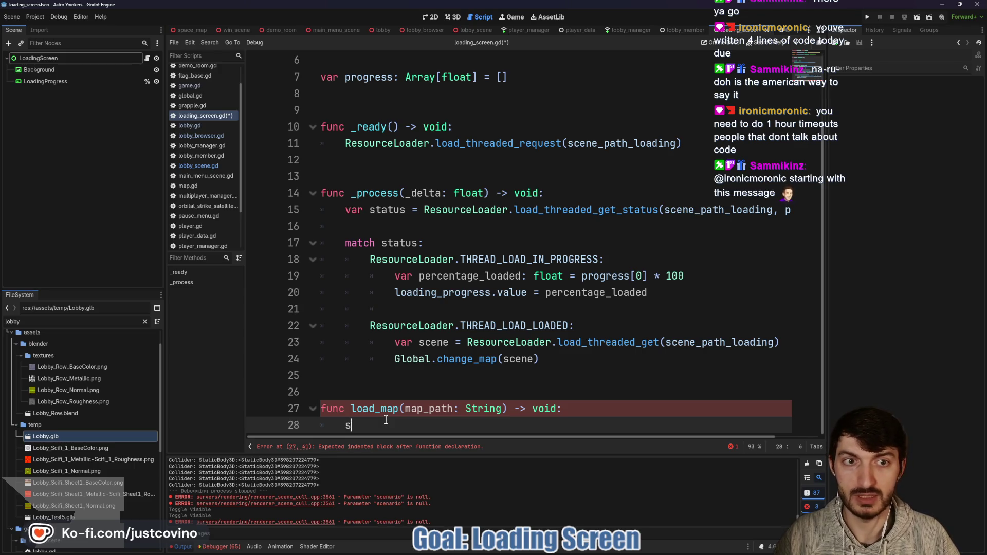
type("scene")
key("Return")
type("= m")
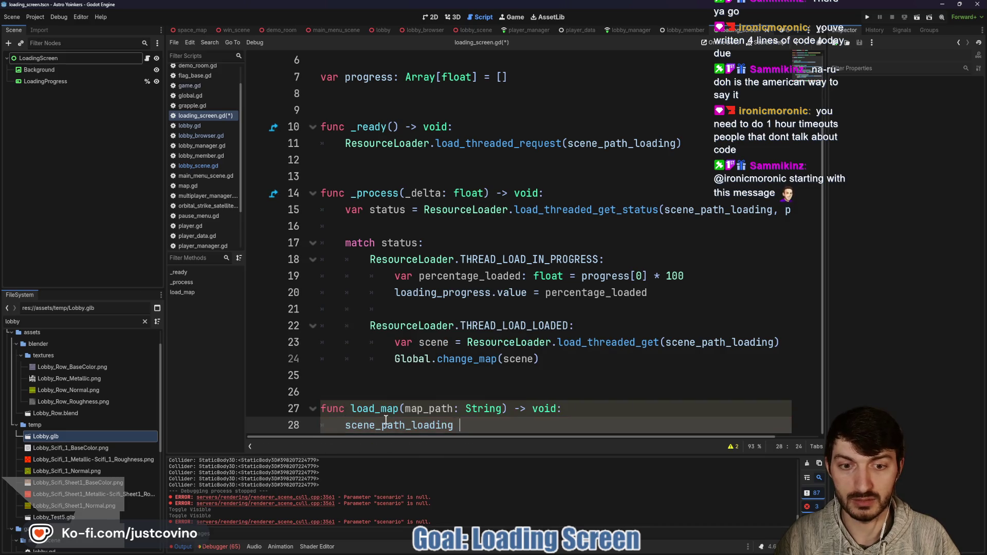
key("Return")
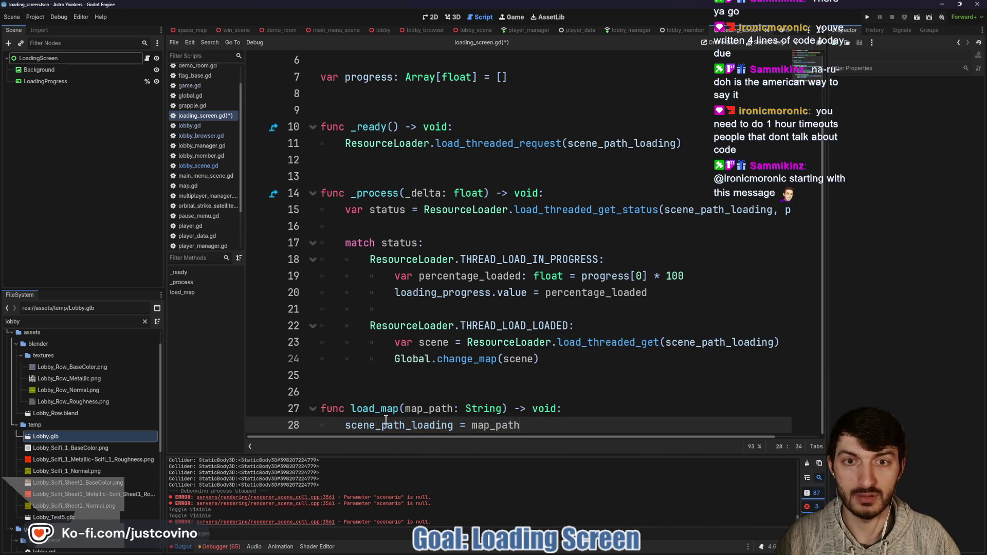
key("Return")
Add ResourceLoader.load_threaded_request(scene_path_loading) and set_process(true) to load_map
type("ResourceLo")
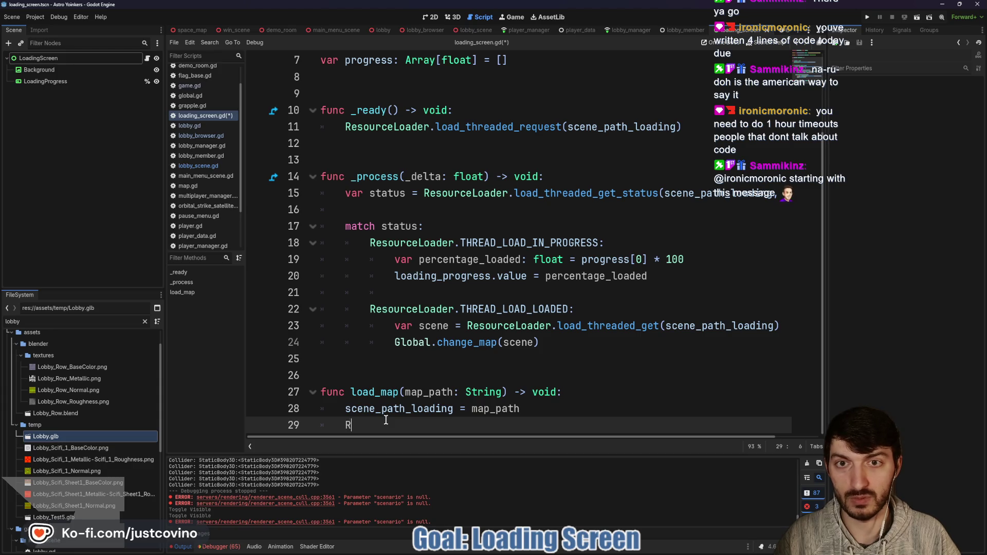
type("ader.lo")
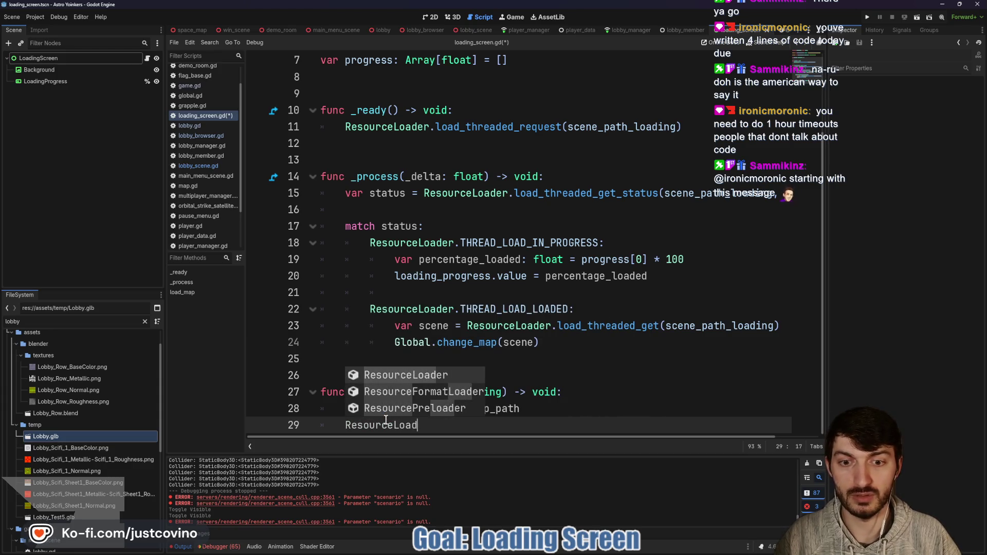
type("ad")
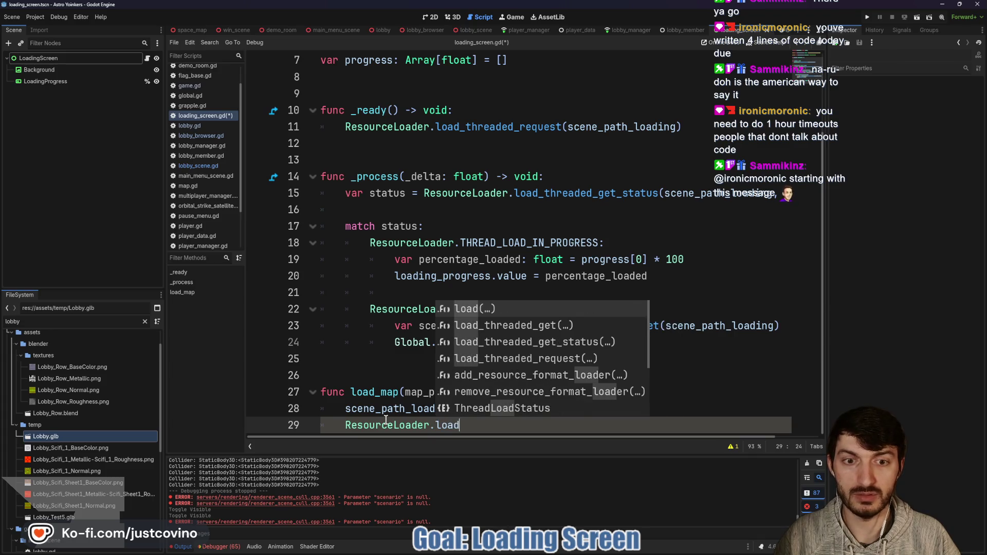
type("_t")
key("Return")
key("BackSpace")
key("BackSpace")
key("BackSpace")
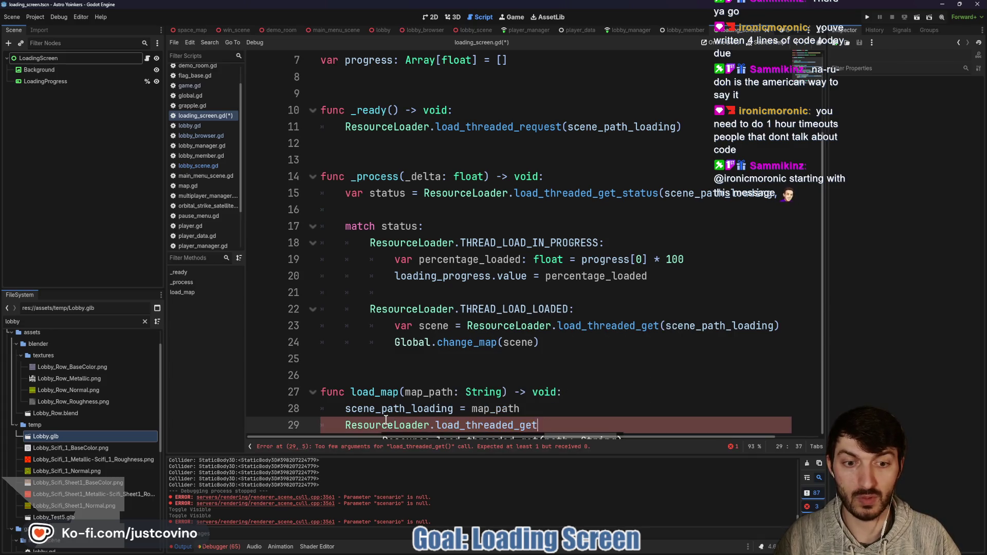
type("requ")
key("Return")
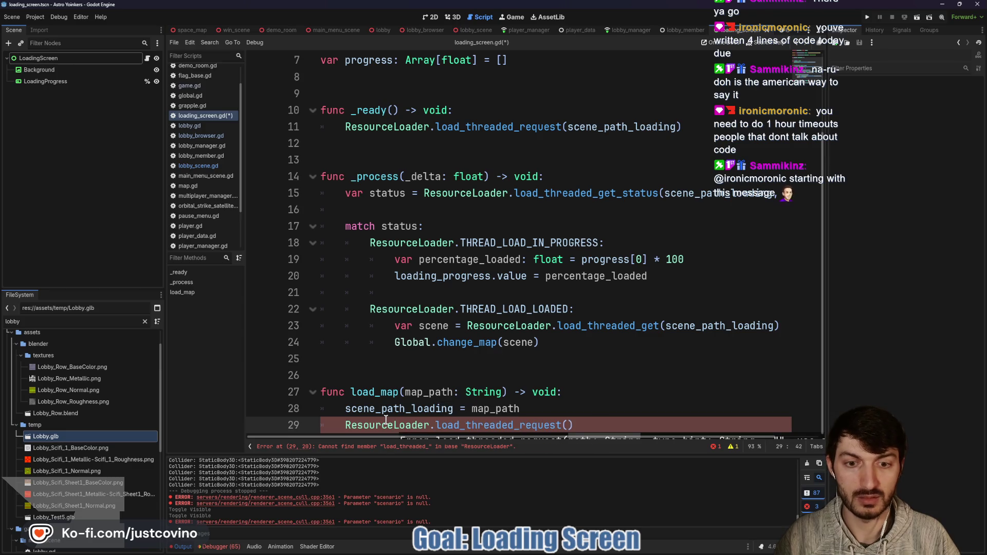
type("scene")
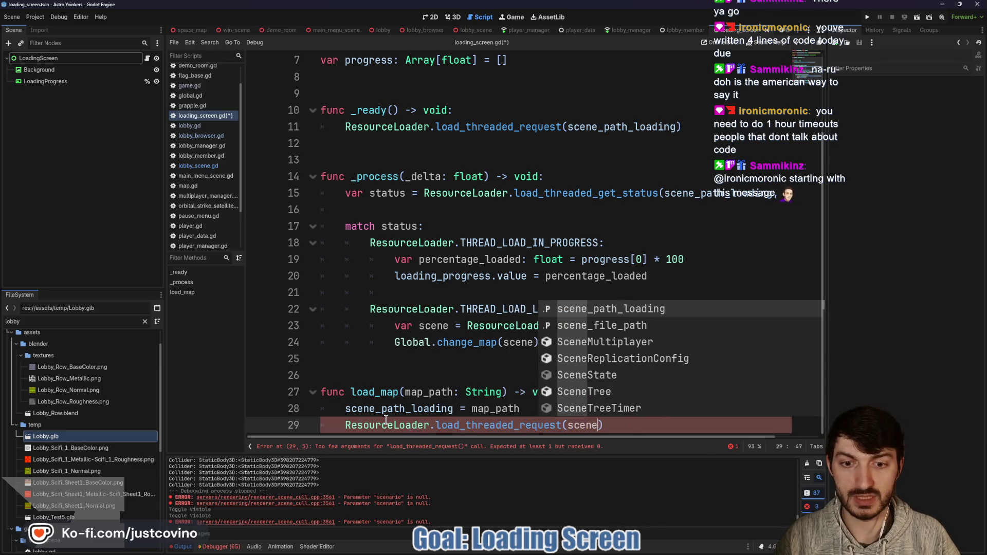
key("Return")
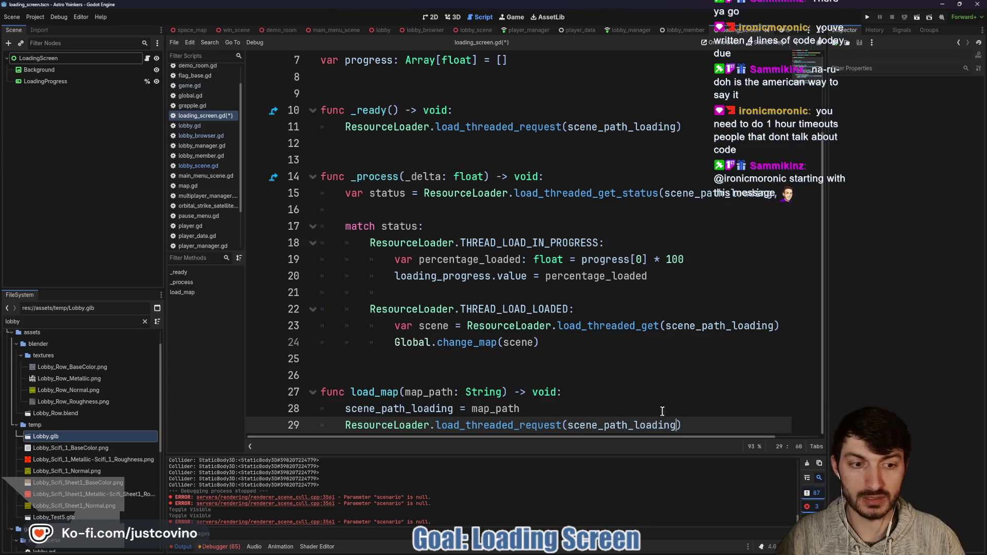
key("Return")
type("set")
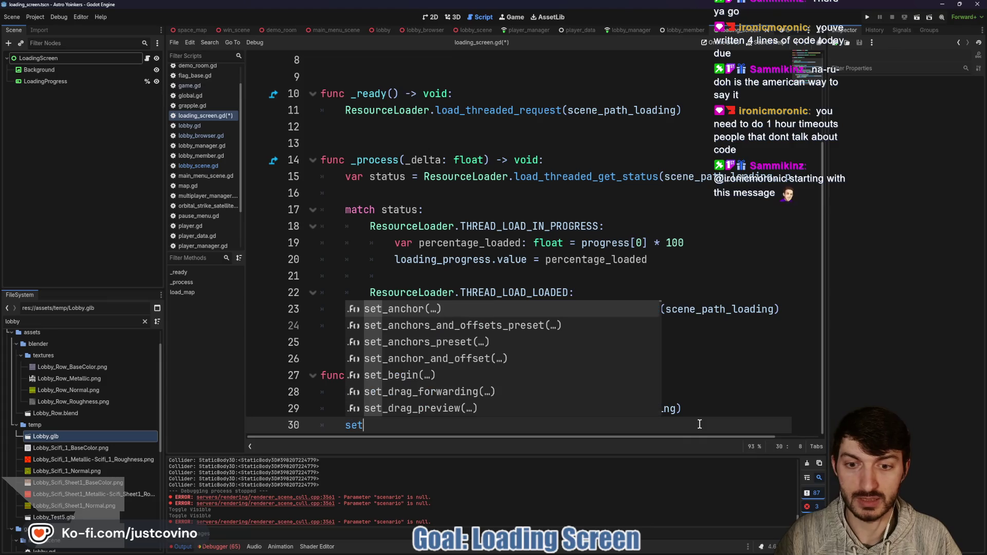
type("_pro")
key("Return")
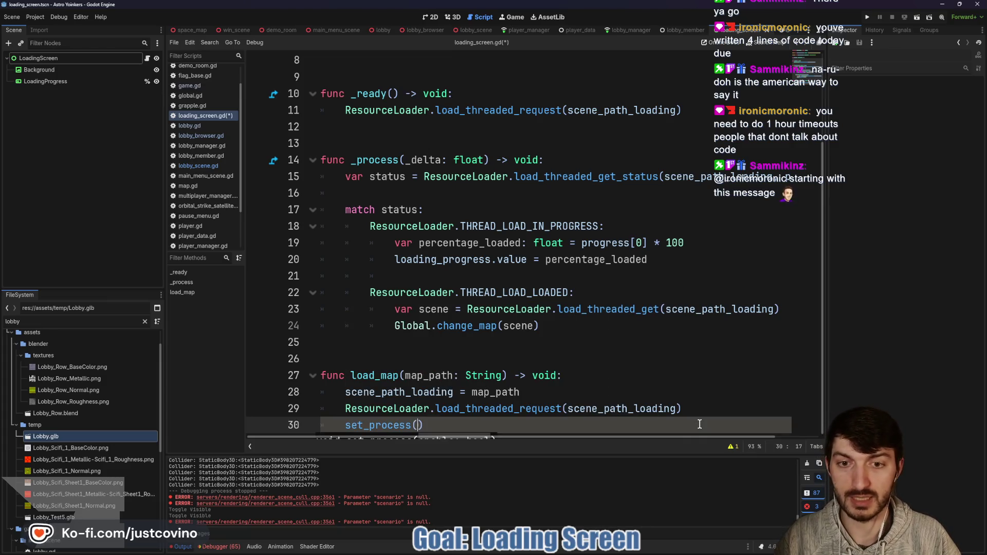
type("true")
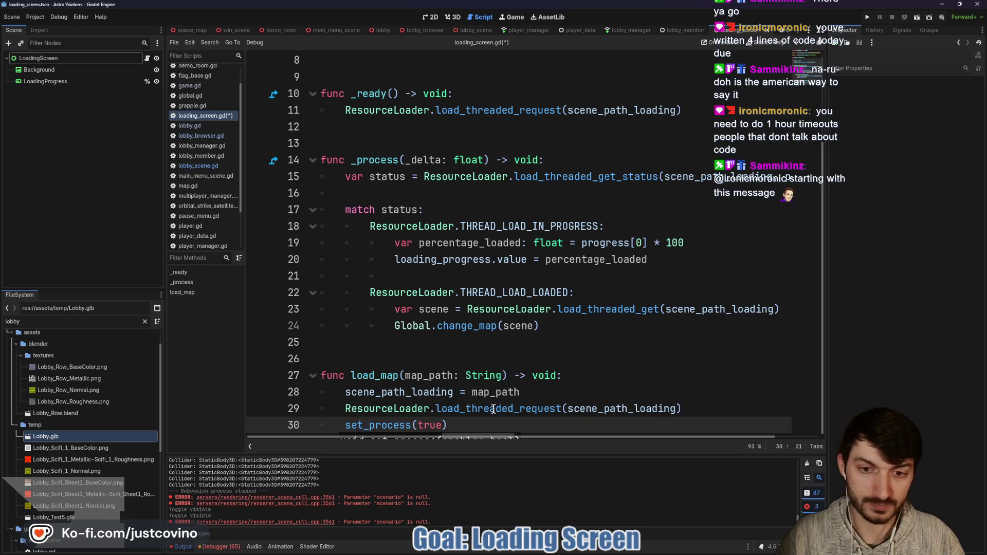
left_click_drag(711, 111, 300, 94)
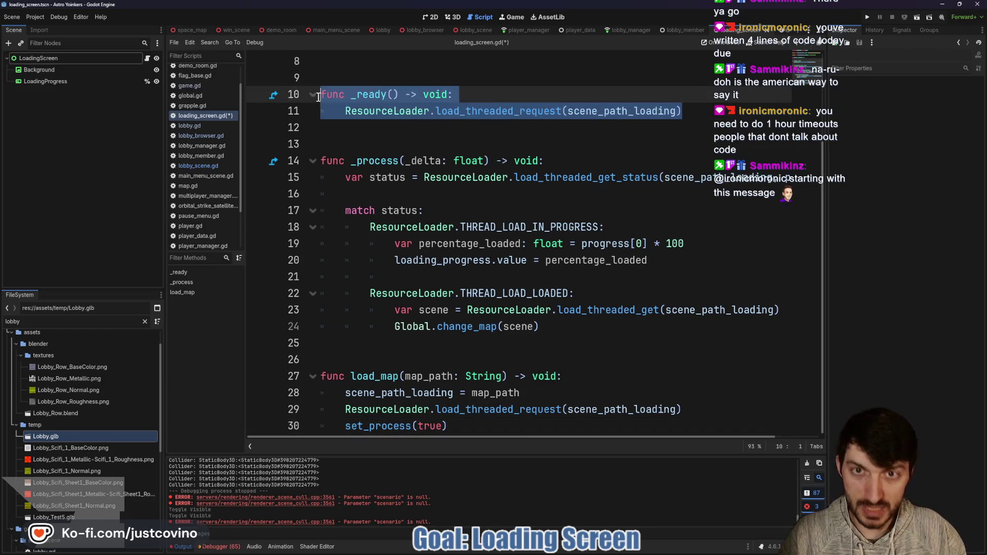
Delete the old _ready function and its leftover blank line
key("BackSpace")
key("BackSpace")
left_click(345, 109)
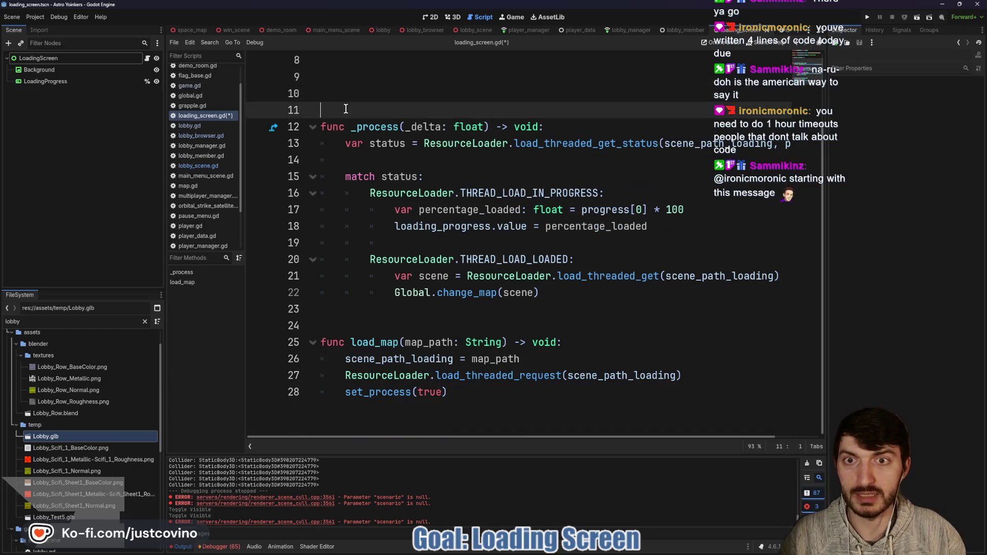
key("BackSpace")
scroll(354, 113, "up", 3)
Write a new _ready() -> void below the variables that calls set_process(false)
left_click(357, 191)
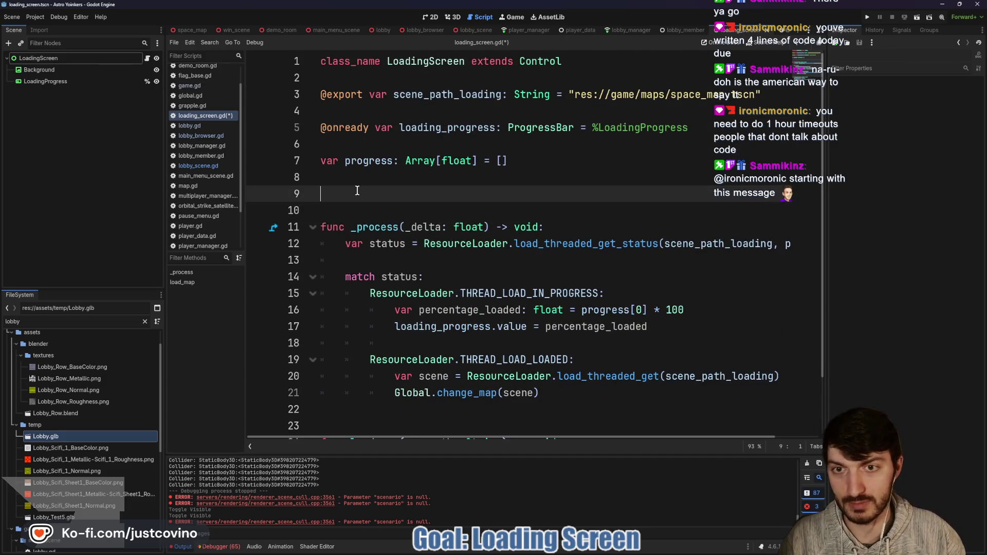
key("Return")
type("func _re")
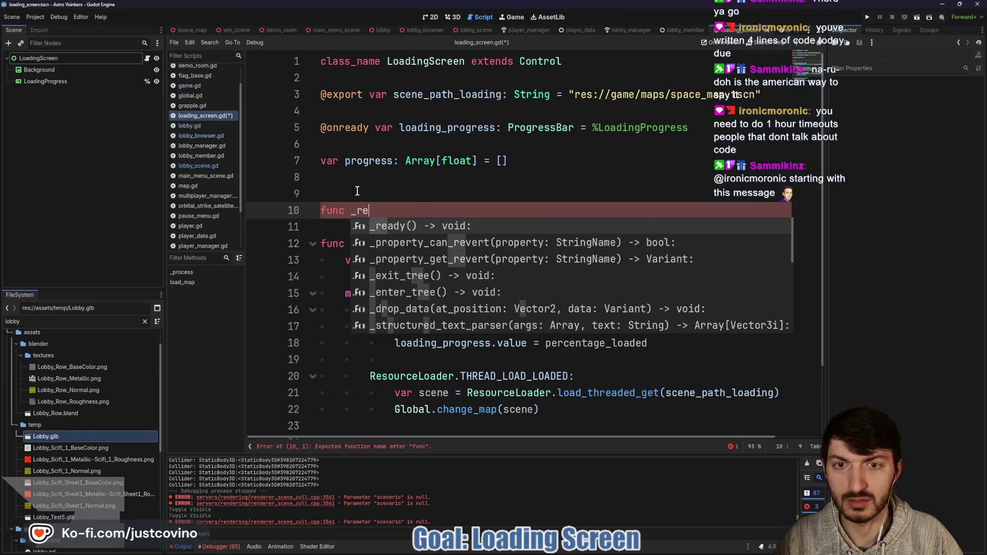
key("Return")
key("Return")
type("proc")
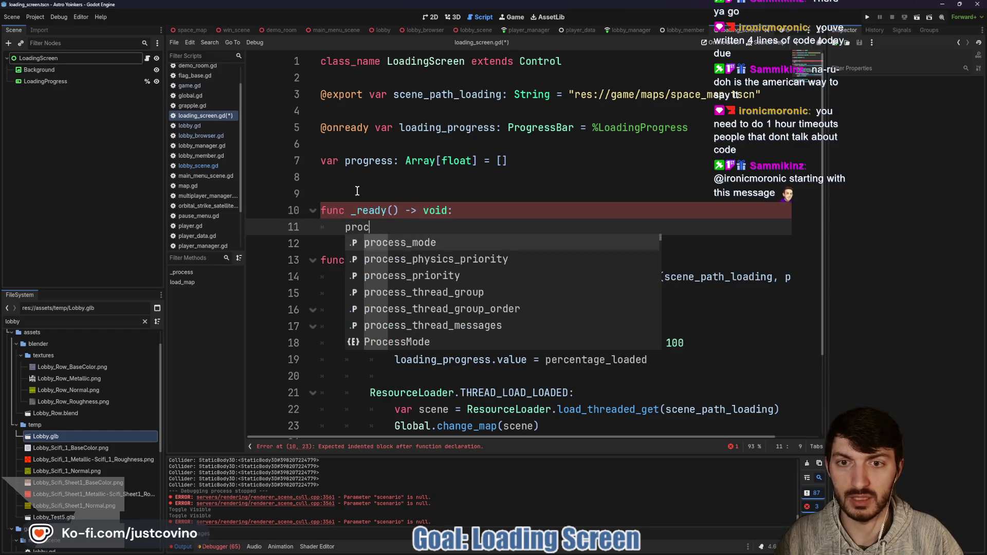
key("BackSpace")
key("BackSpace")
key("BackSpace")
key("BackSpace")
type("set")
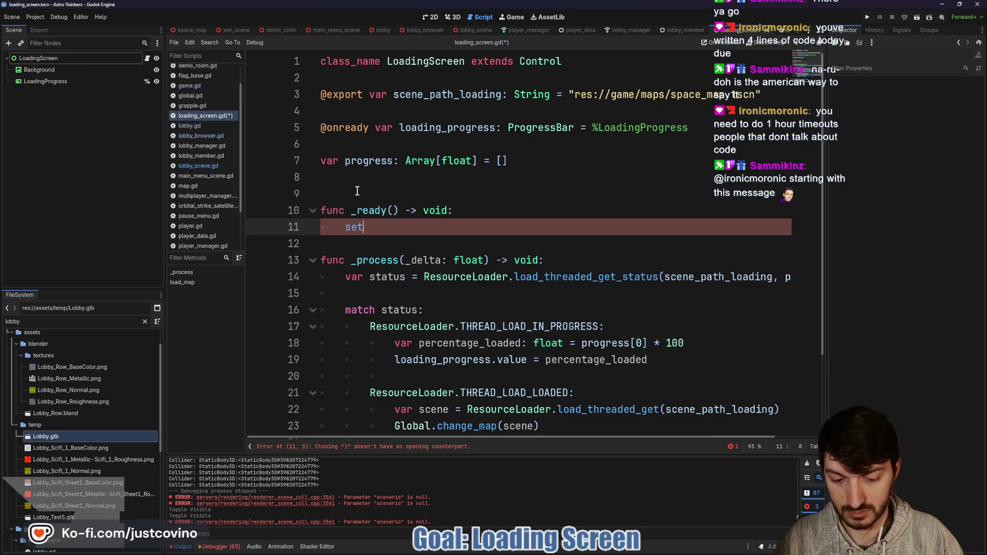
type("_pro")
key("Return")
type("fals")
key("Return")
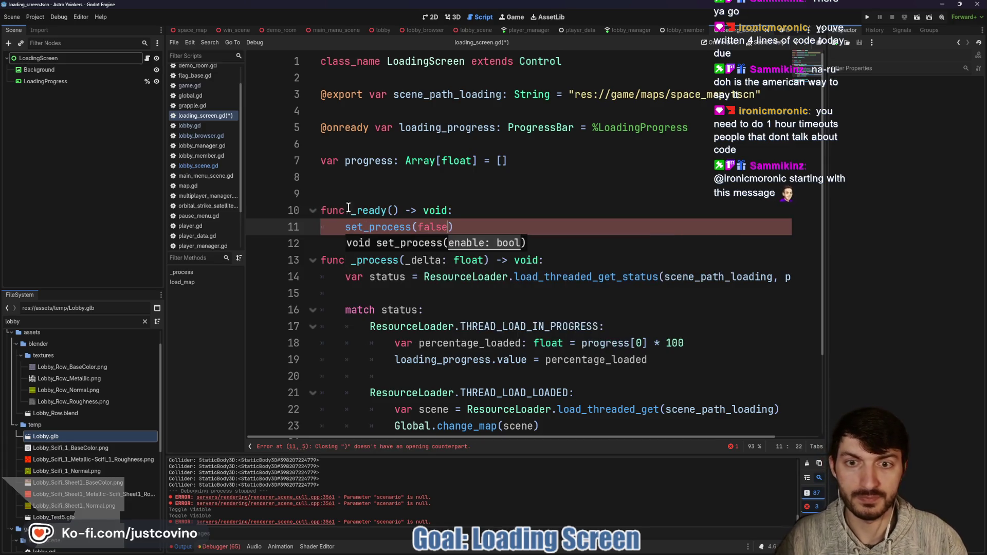
Add blank lines after _ready, at the top of load_map, and below load_map
left_click(329, 250)
key("Return")
scroll(282, 258, "down", 3)
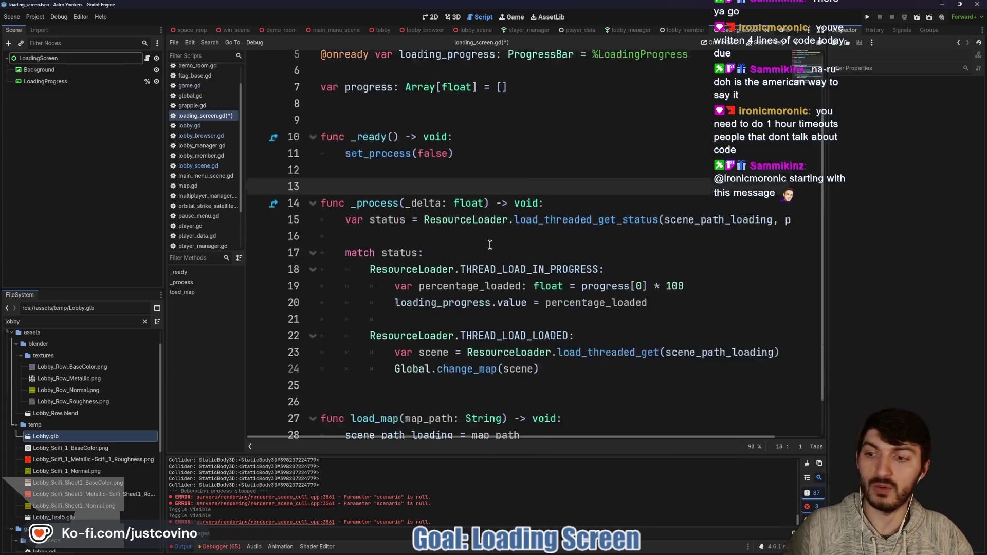
left_click(374, 376)
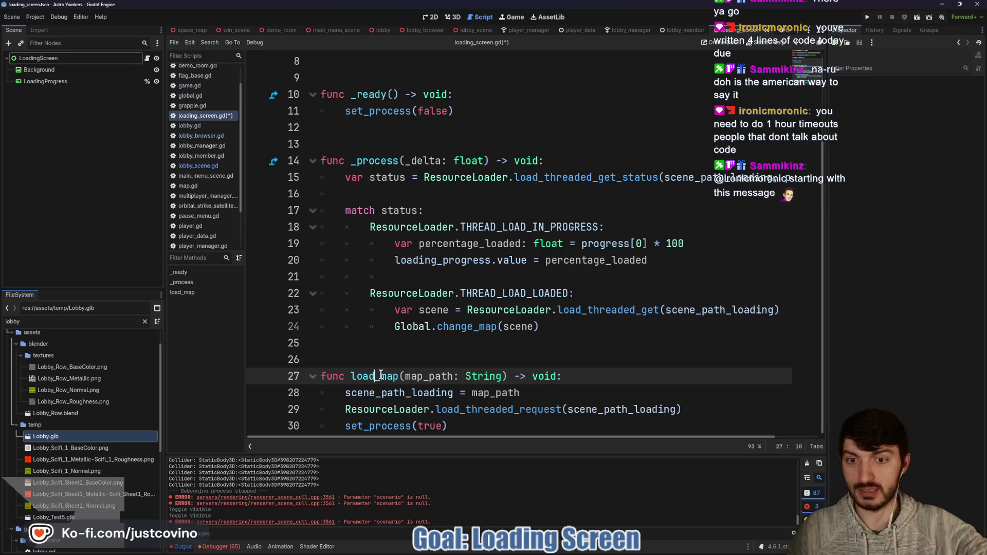
left_click(574, 375)
key("Return")
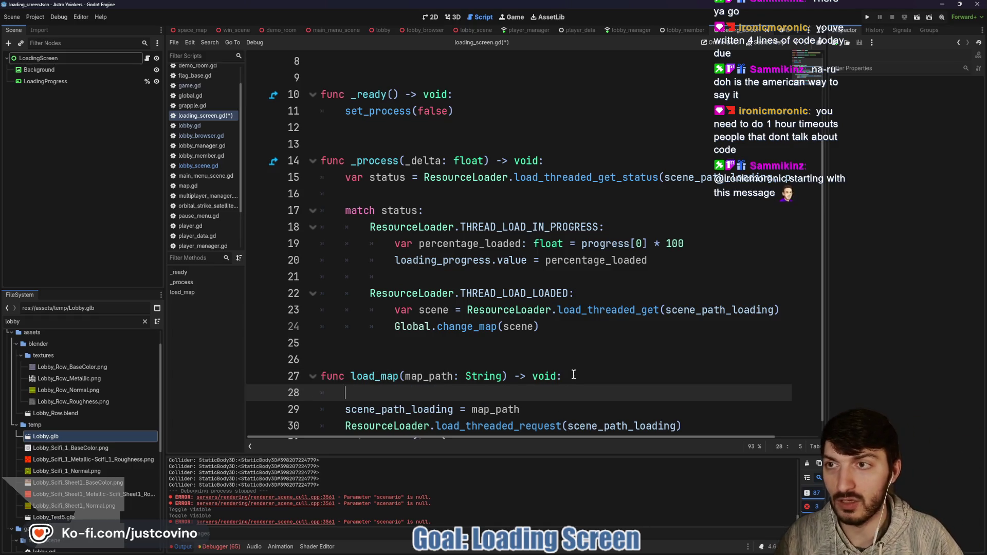
scroll(555, 373, "down", 1)
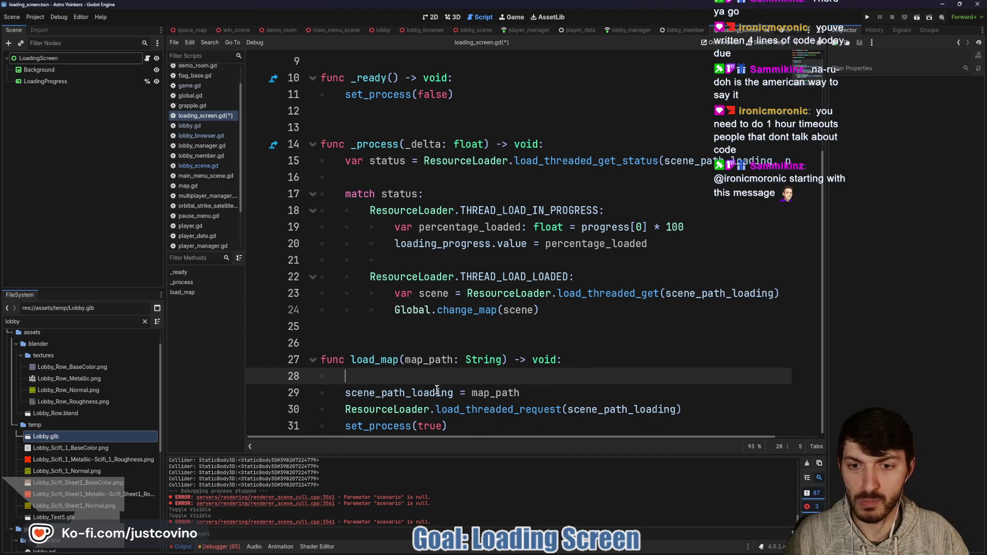
left_click(492, 429)
key("Return")
key("Return")
key("Return")
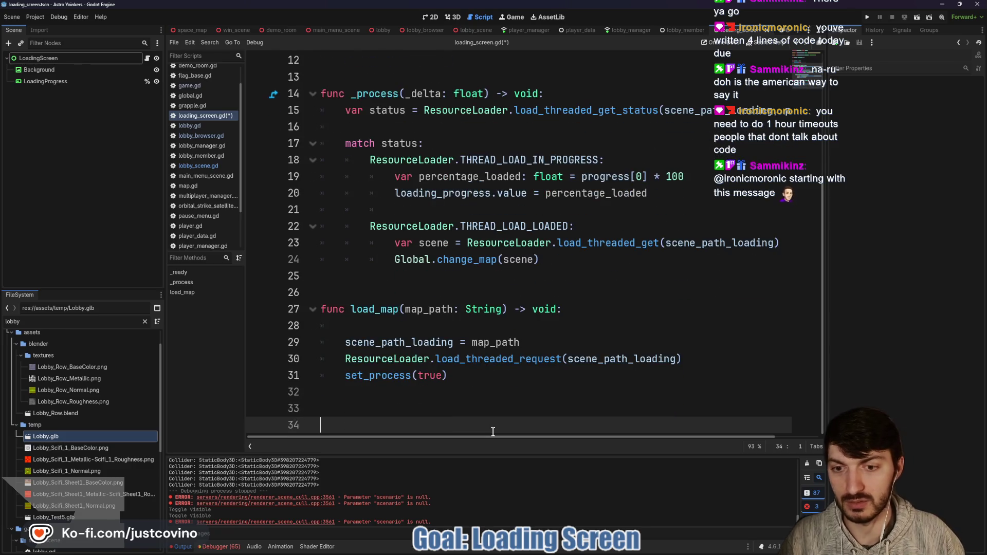
Create reset_loading_screen() -> void calling set_process(false) and setting scene_path_loading = ""
type("func reset)")
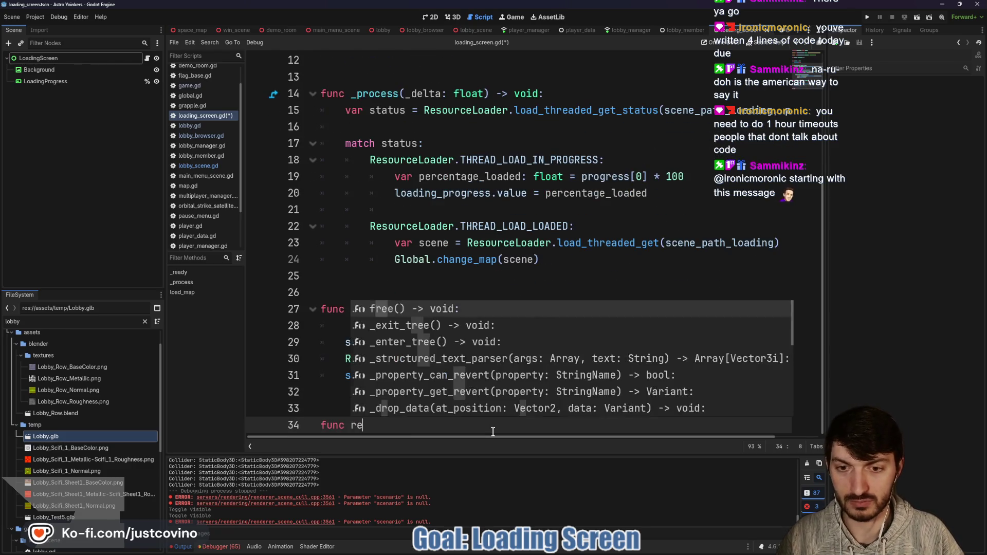
key("BackSpace")
type("_loading_screen() -")
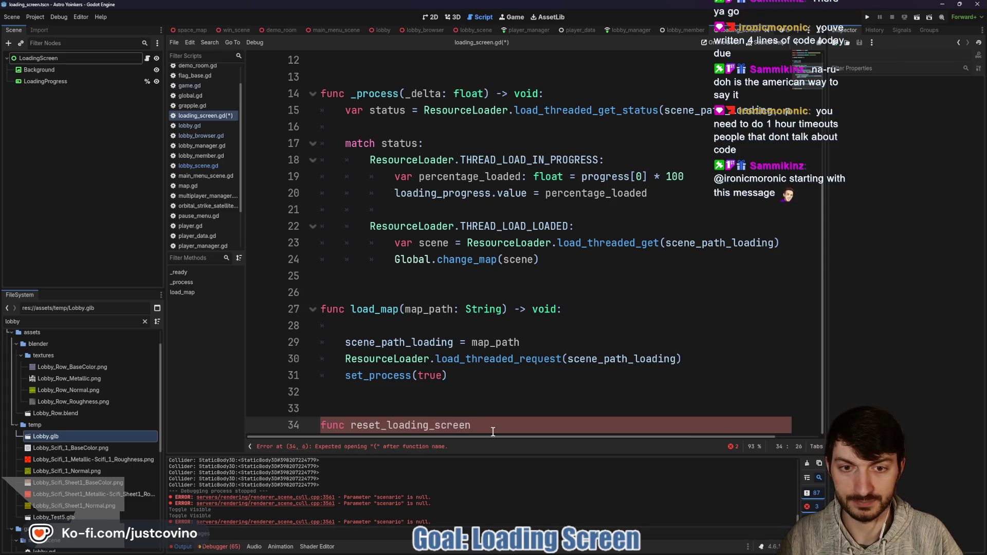
type("> void:")
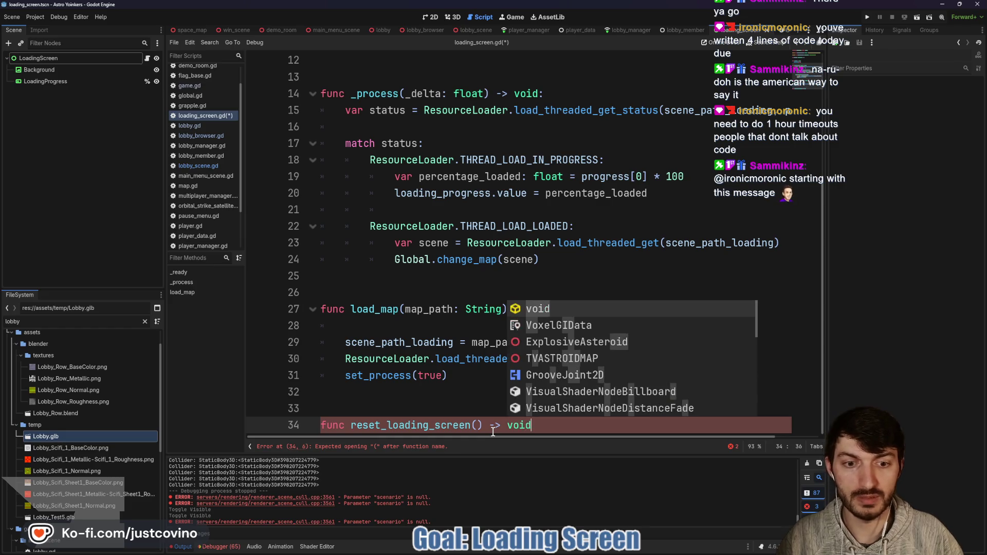
key("Return")
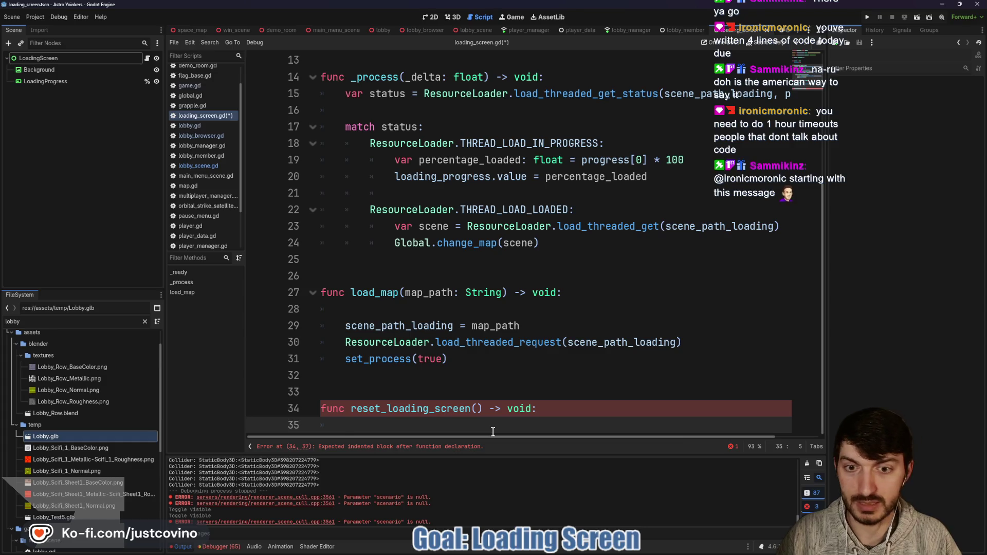
type("et_")
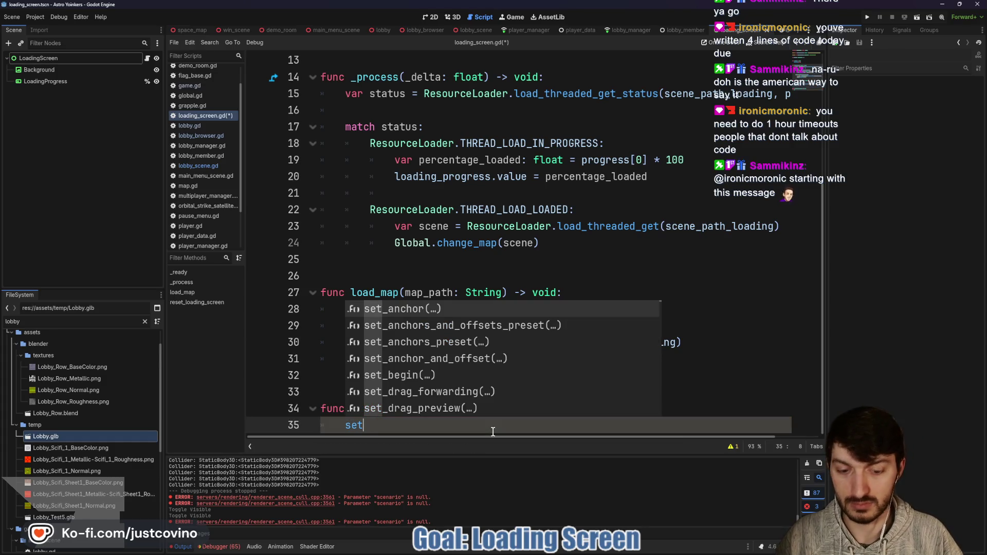
type("proce")
key("Return")
type("false)")
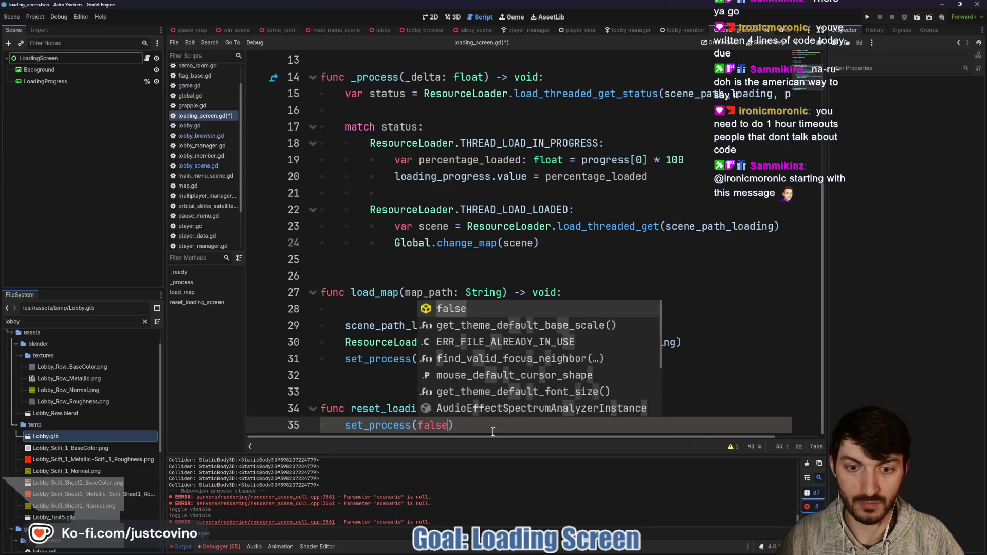
key("Return")
type("scen")
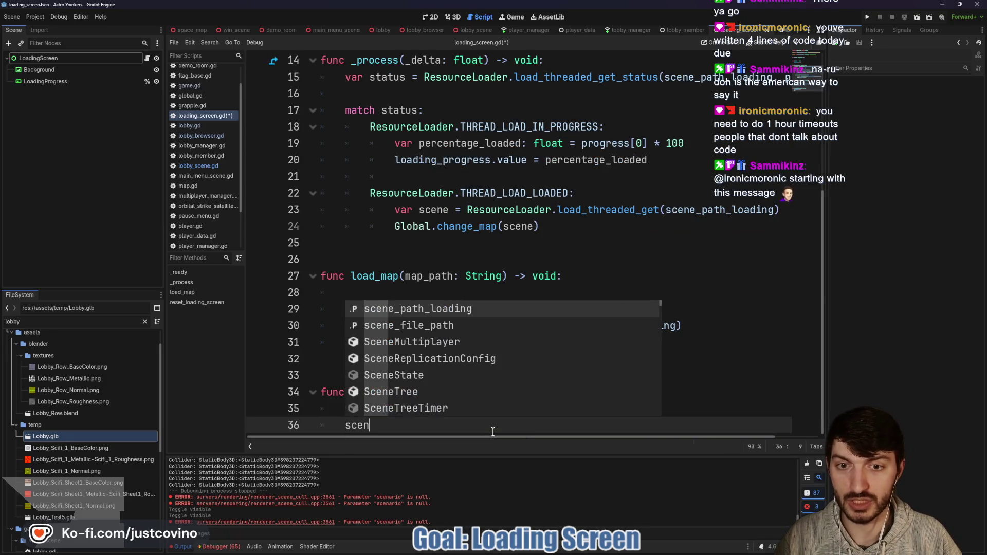
key("Return")
type("= ")
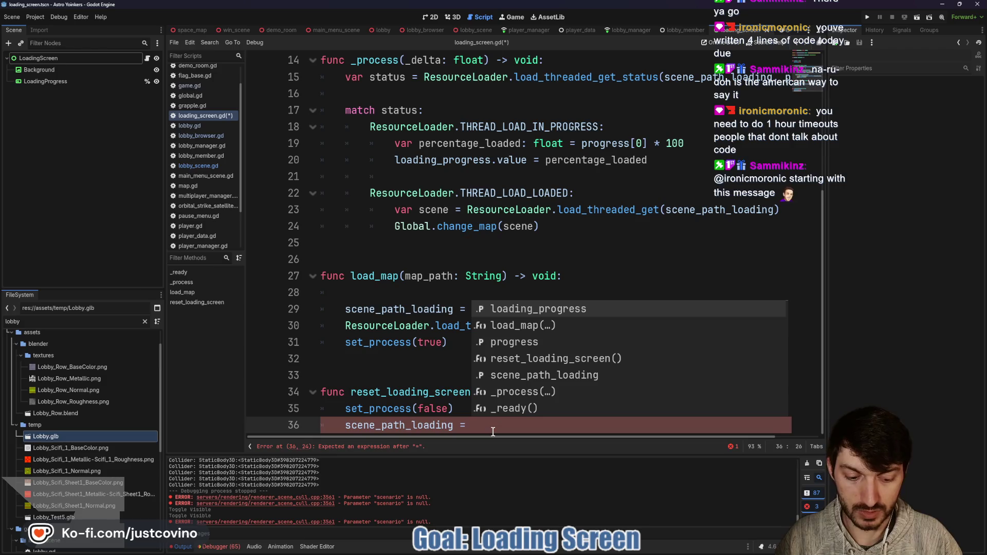
type("\"\"")
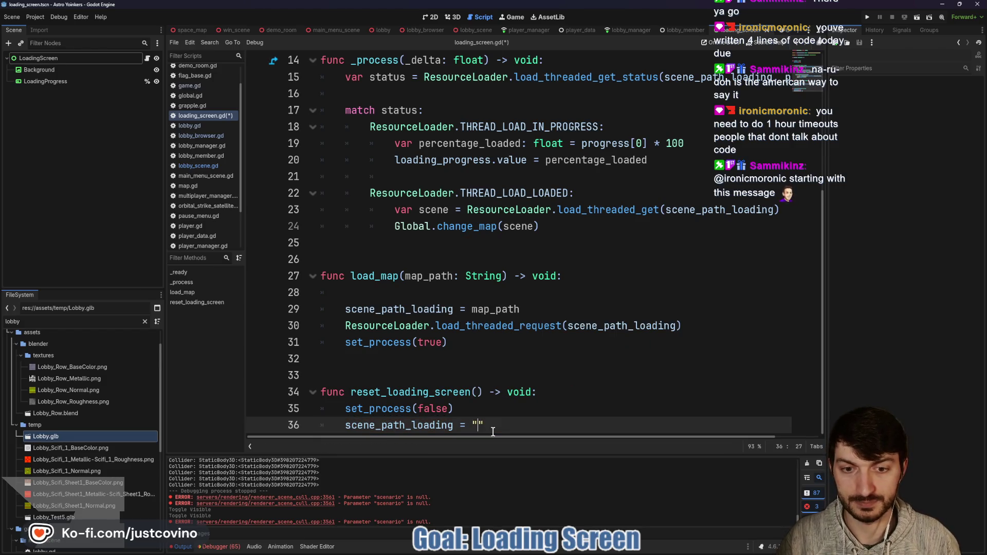
key("Return")
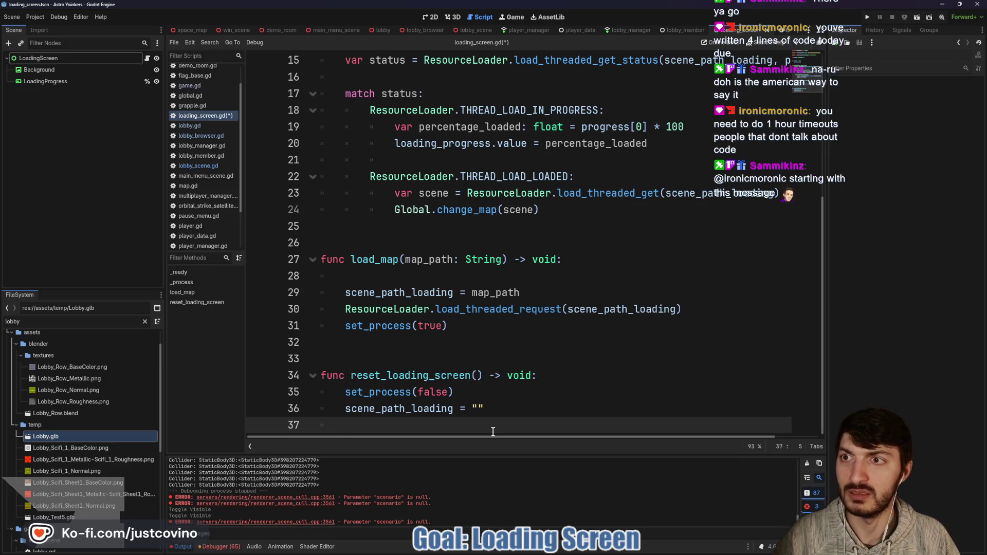
Add loading_progress.value = 0.0 to reset_loading_screen
type("loadi")
key("Return")
type(".value = ")
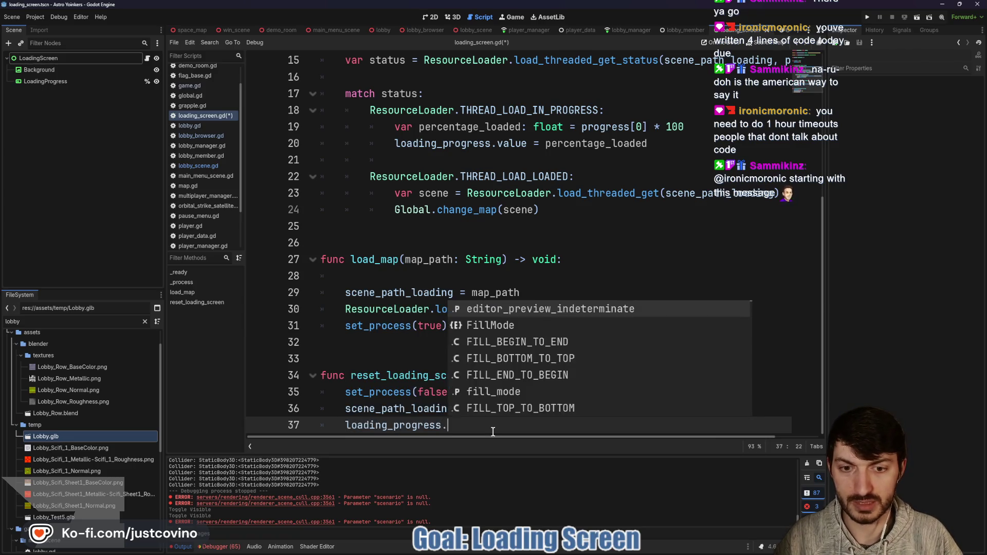
type("0.0")
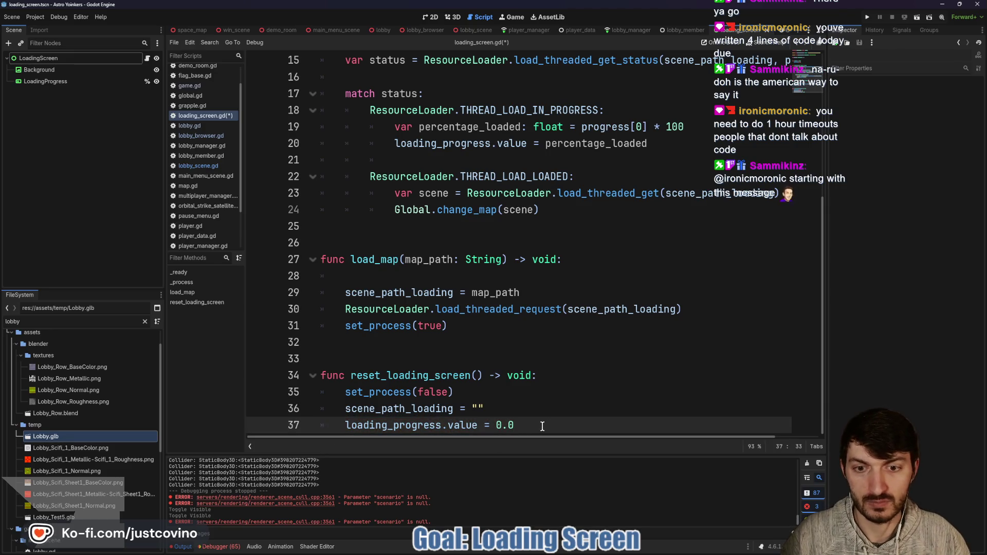
Call reset_loading_screen() as the first line of load_map
left_click(404, 283)
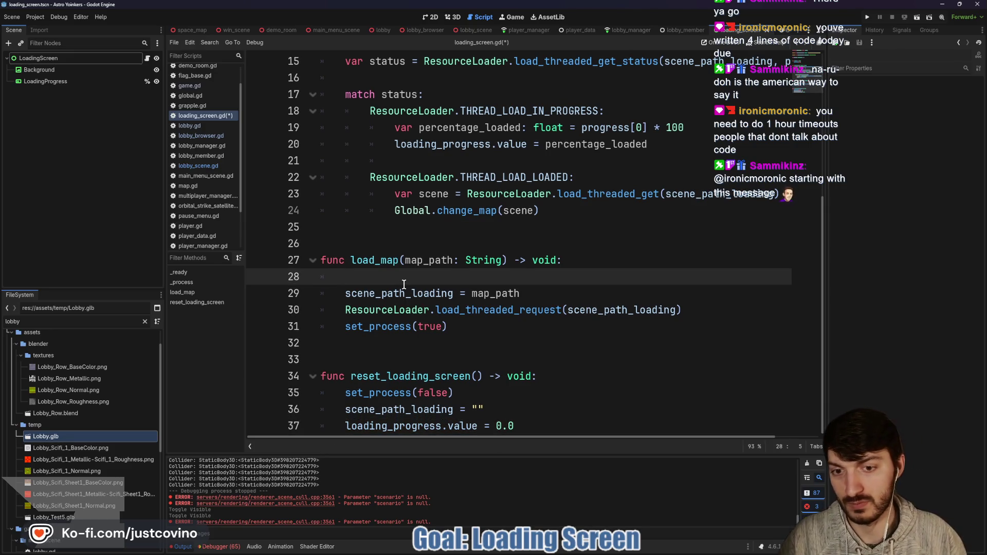
type("reset")
key("Return")
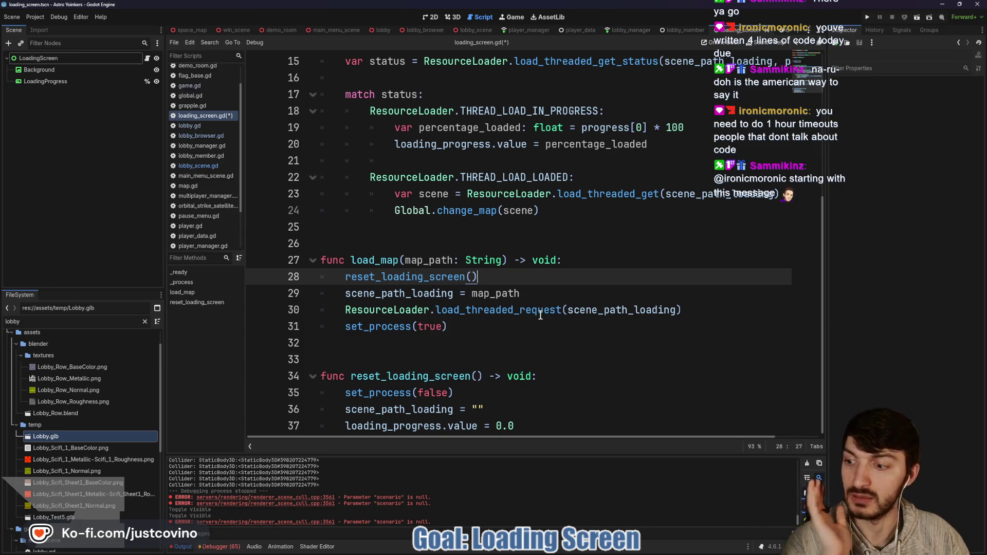
scroll(521, 280, "up", 4)
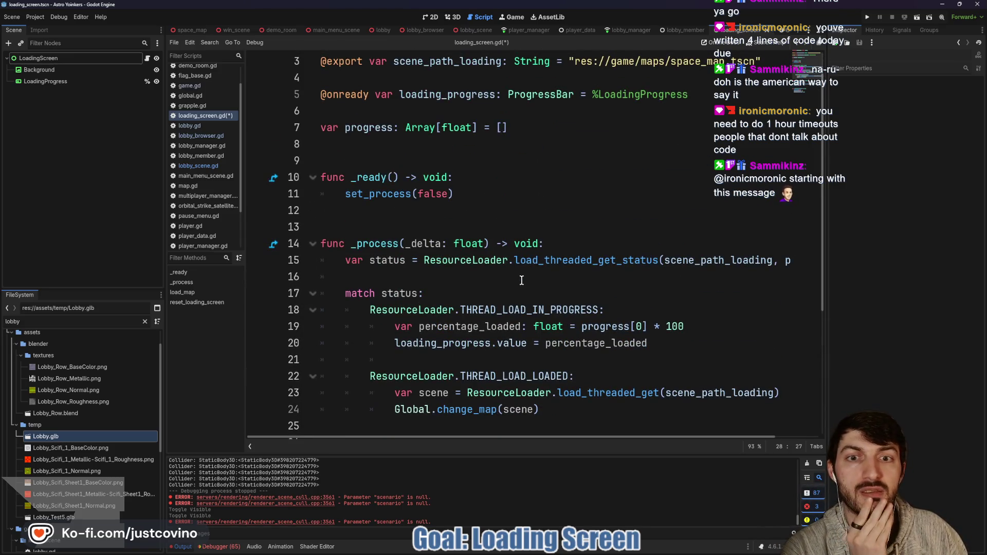
scroll(521, 280, "down", 2)
scroll(522, 280, "up", 2)
scroll(521, 280, "down", 4)
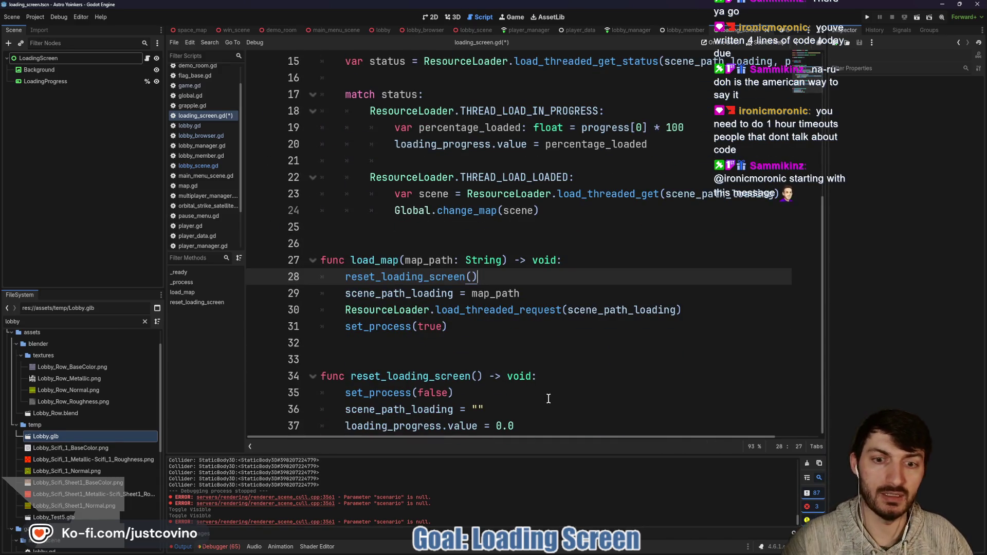
left_click(519, 408)
Add 'progress = []' to reset_loading_screen, save, and open a new line below Global.change_map(scene)
key("Return")
type("progre")
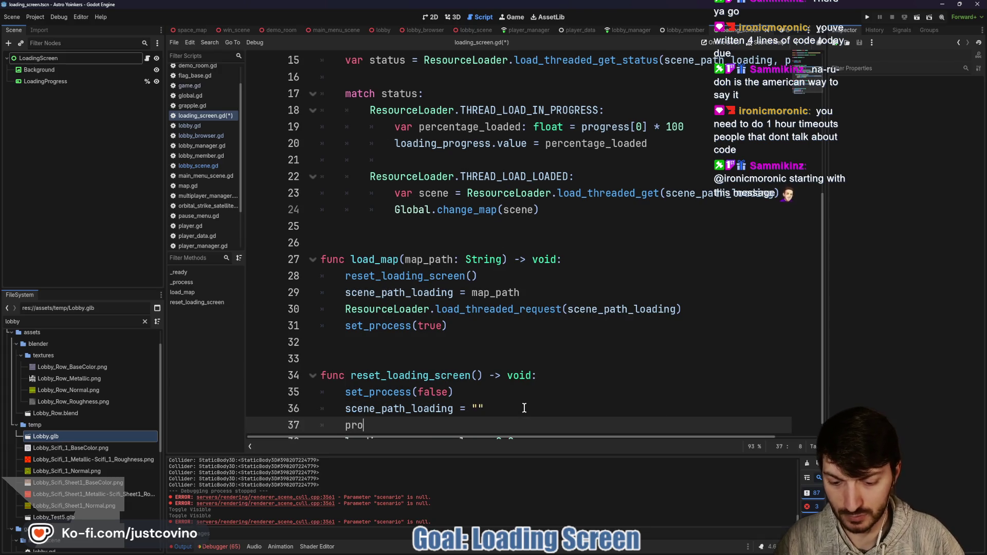
type("ss = []")
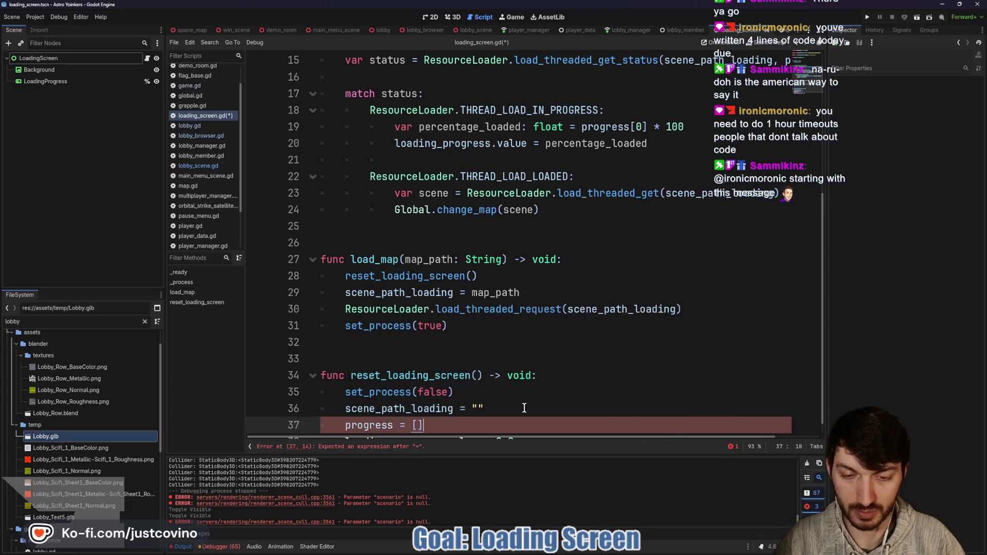
key("ctrl+s")
scroll(520, 406, "up", 5)
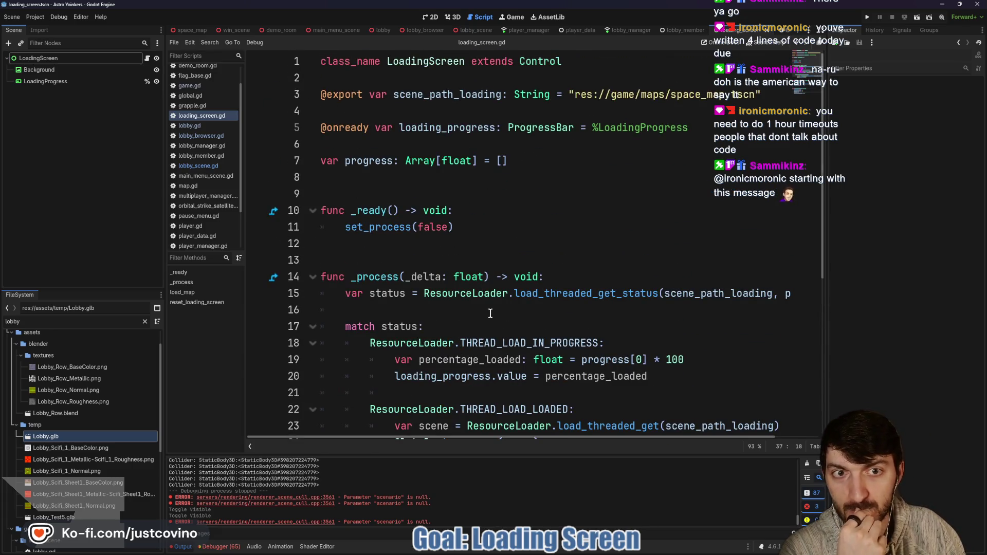
scroll(492, 313, "down", 5)
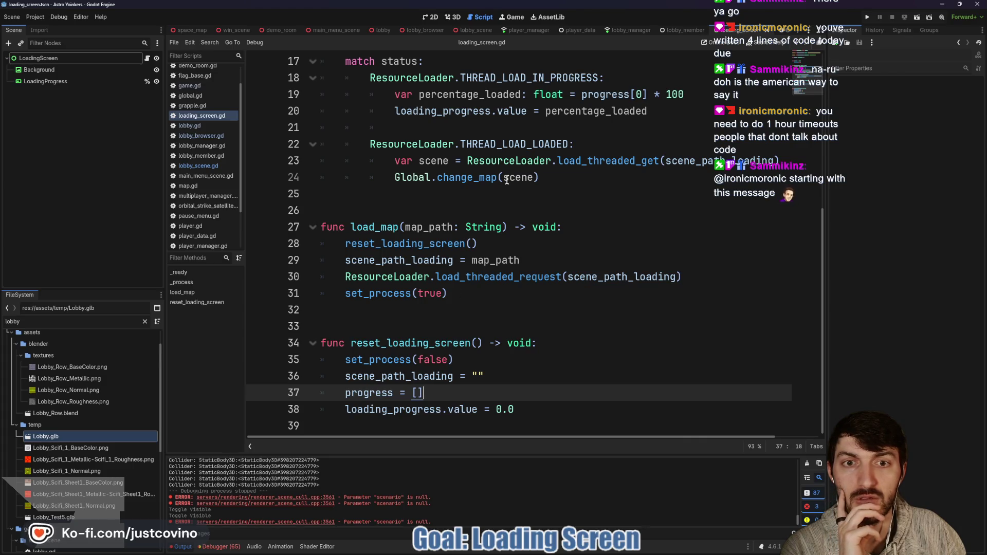
left_click(481, 177)
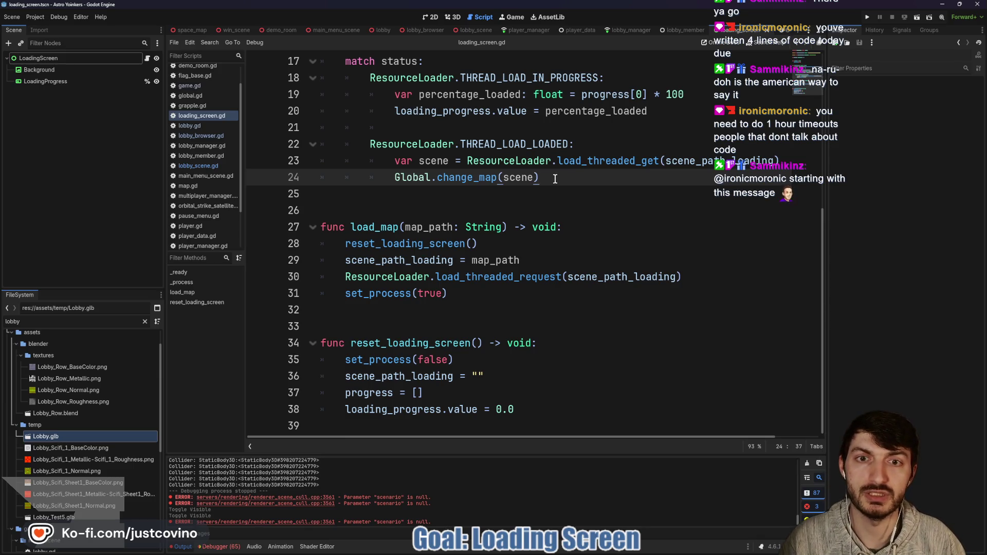
key("Return")
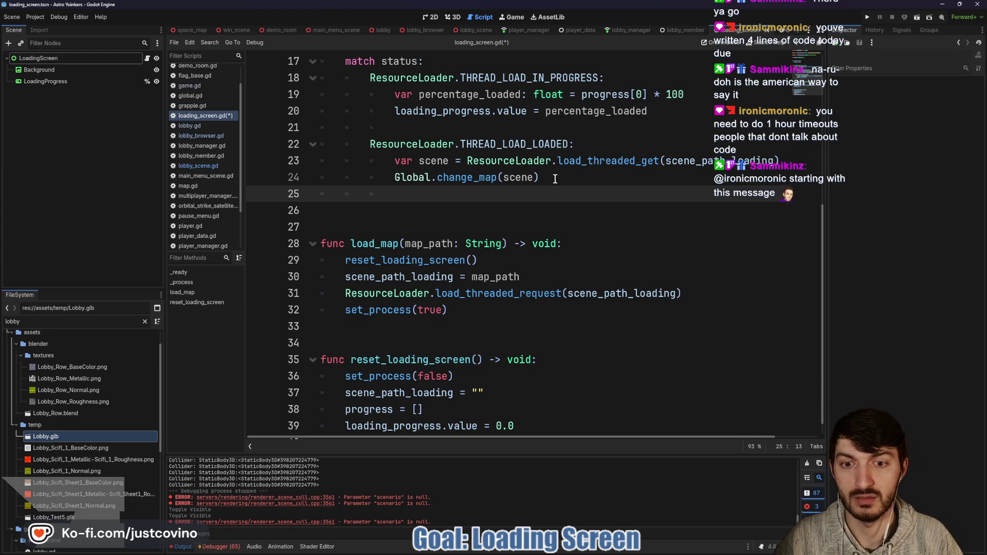
Insert reset_loading_screen() below Global.change_map(scene), save, and switch to the game scene tab
type("rese")
key("Return")
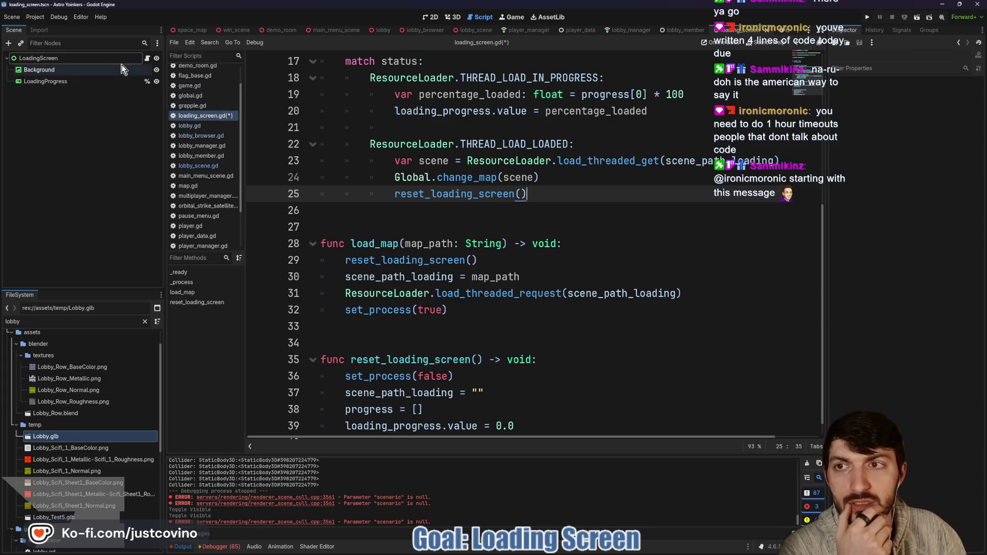
key("ctrl+s")
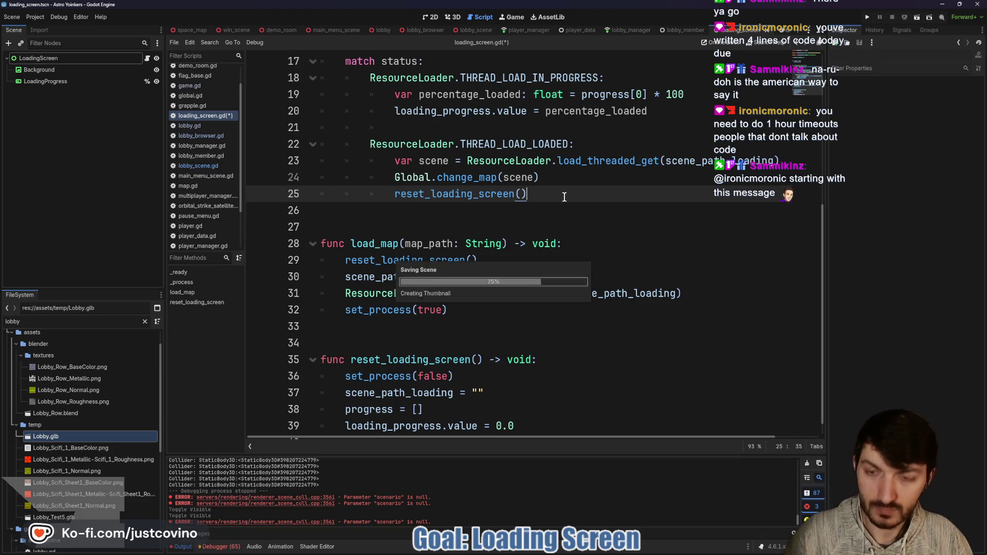
left_click(180, 30)
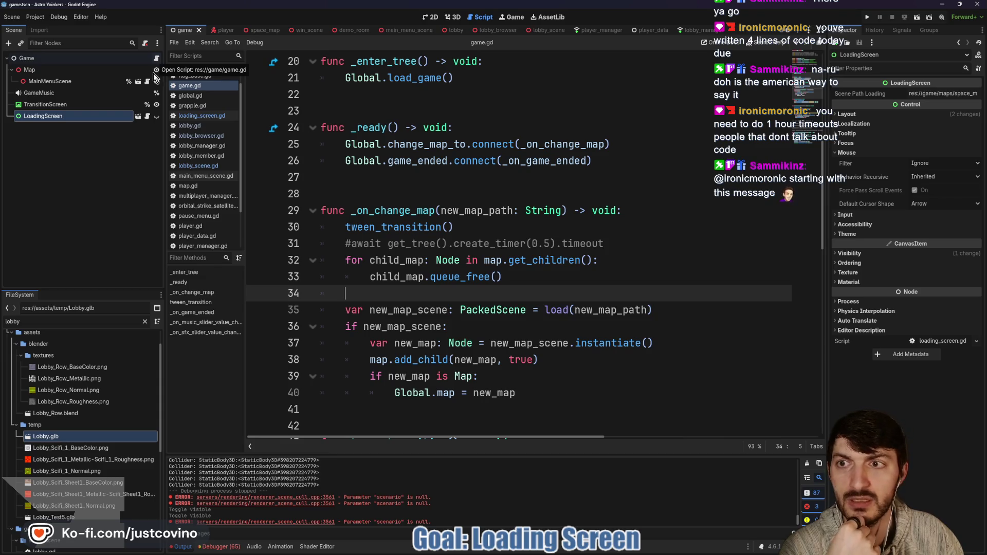
Back in loading_screen.gd, check the scene and scene_path_loading variables, then jump to global.gd via Global
left_click(201, 115)
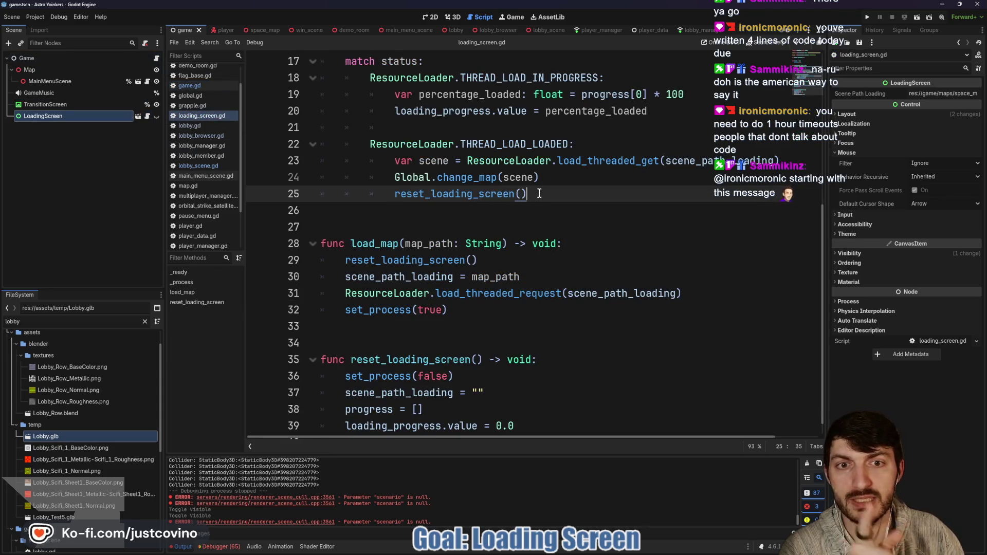
double_click(520, 178)
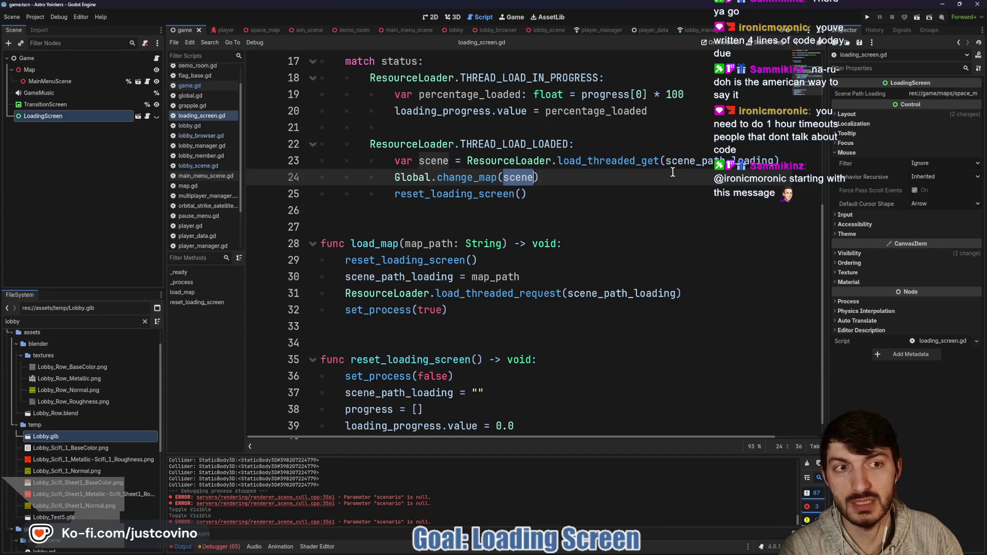
double_click(719, 160)
scroll(655, 180, "up", 5)
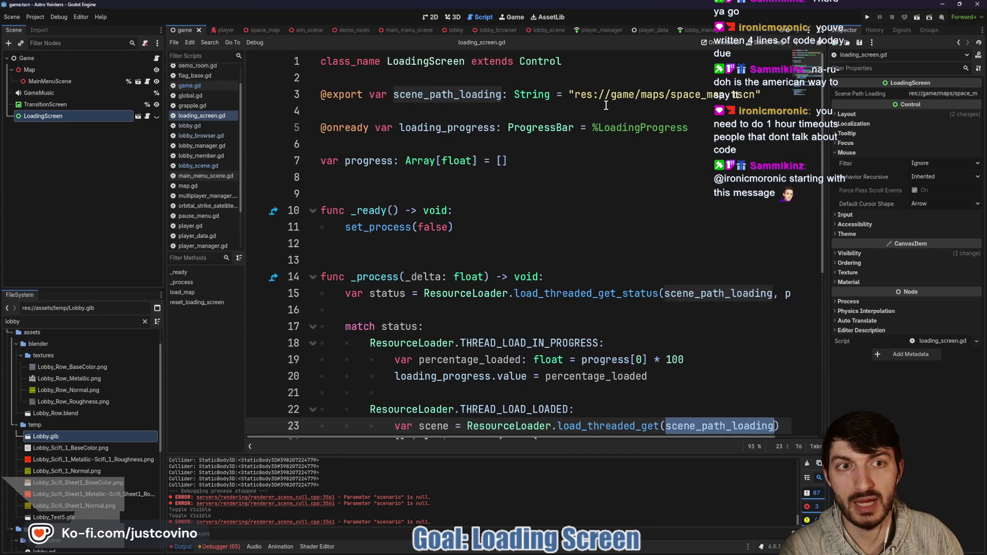
scroll(559, 213, "down", 4)
double_click(517, 244)
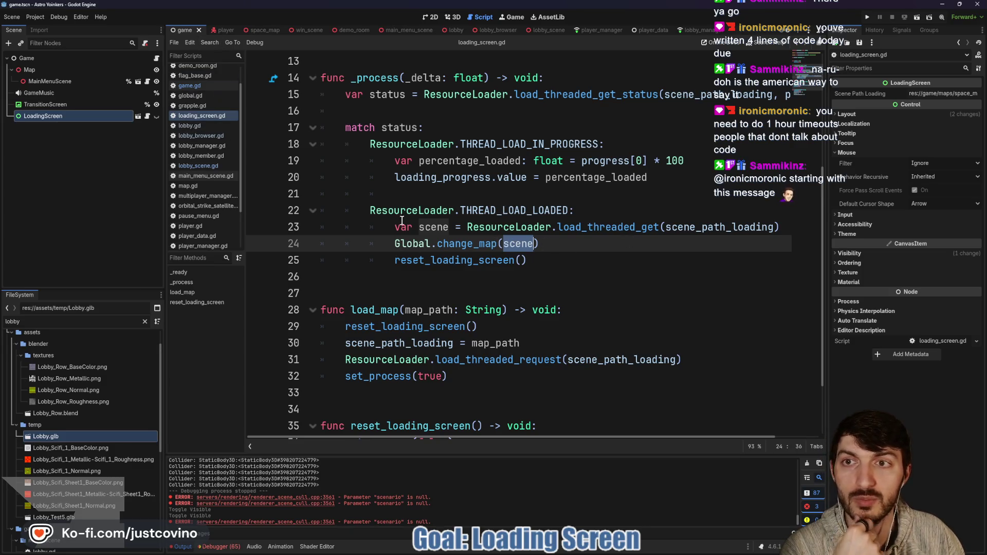
left_click(427, 245, "ctrl")
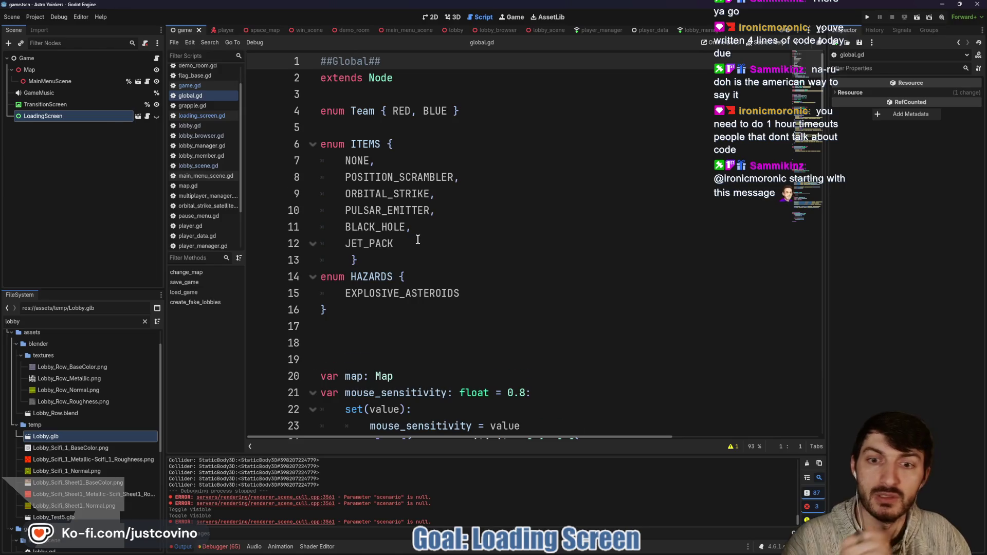
Remove the extra blank lines below change_map in global.gd and save it
scroll(423, 222, "down", 4)
scroll(423, 222, "down", 5)
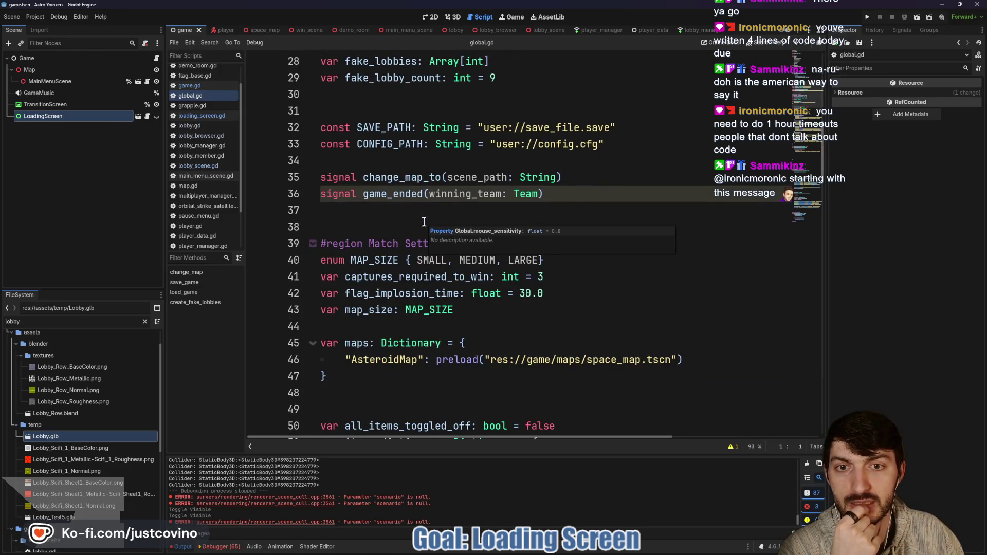
scroll(423, 222, "down", 5)
scroll(424, 221, "down", 14)
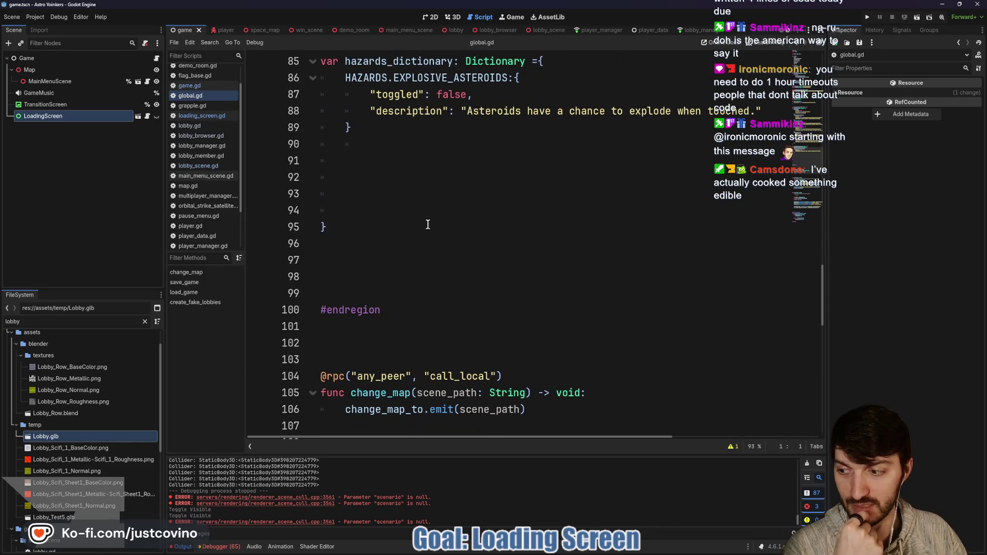
scroll(432, 229, "up", 2)
scroll(442, 241, "down", 9)
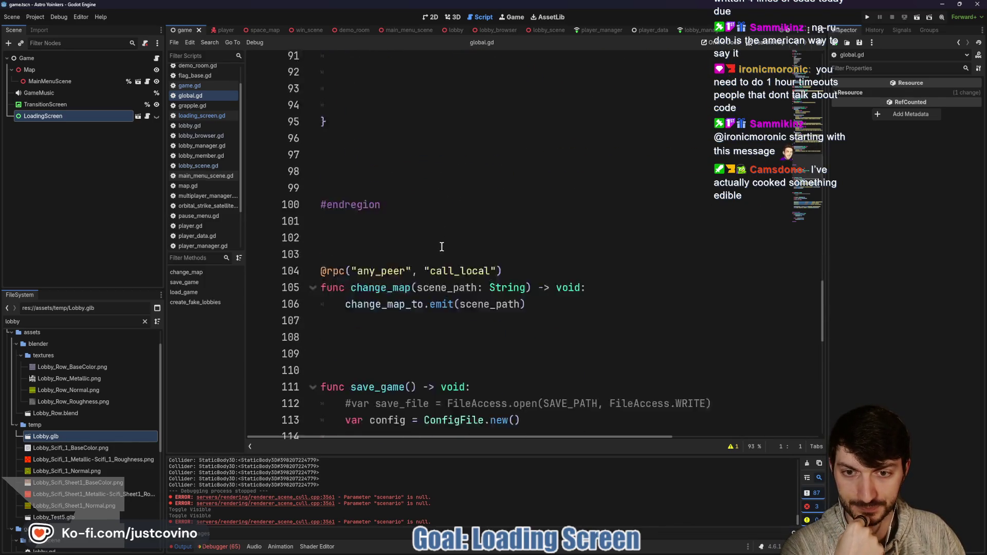
scroll(428, 227, "up", 3)
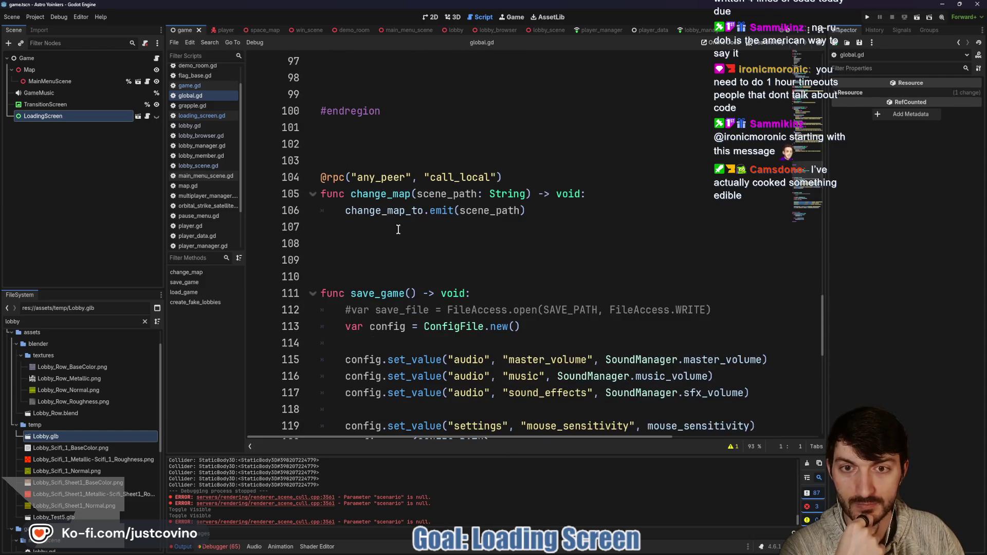
left_click(390, 244)
key("BackSpace")
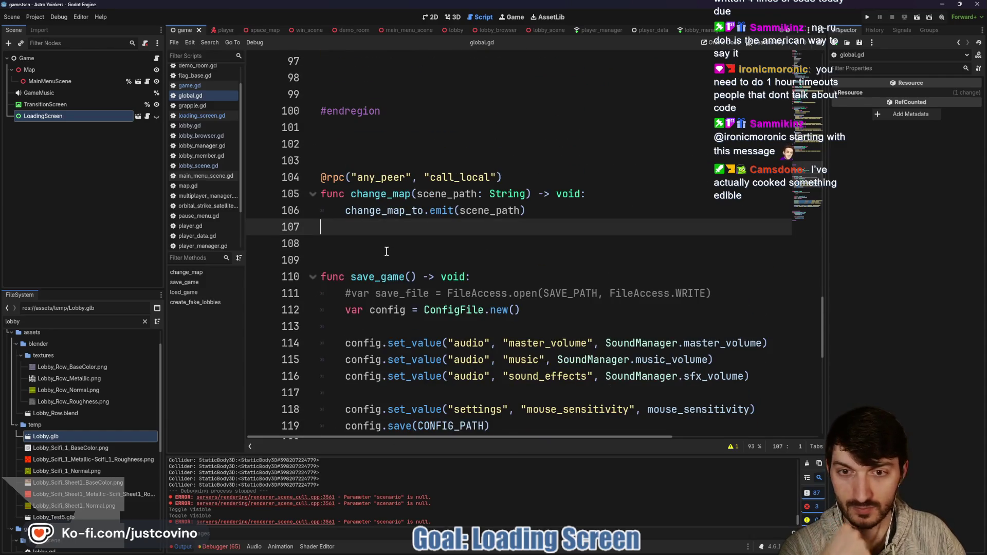
key("Down")
key("Down")
left_click(370, 243)
key("BackSpace")
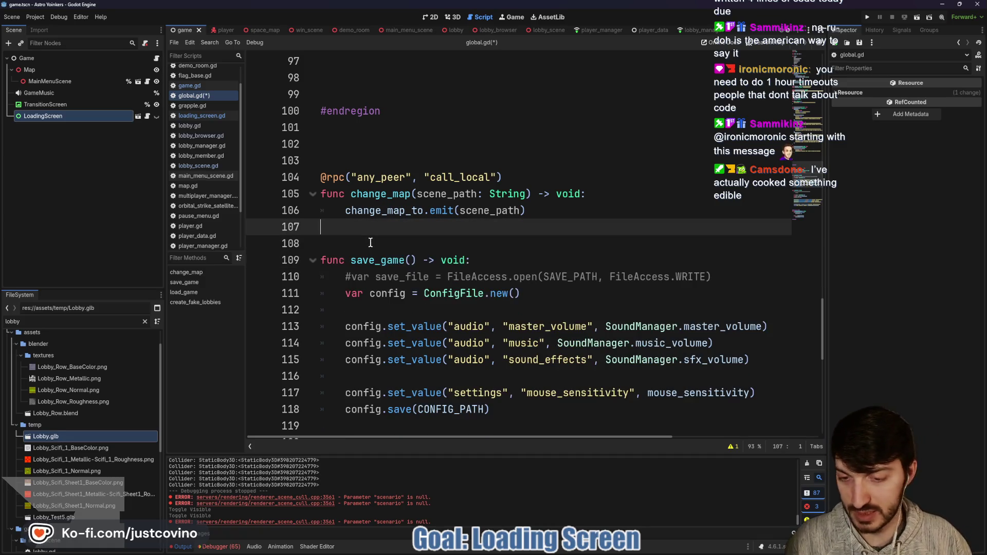
key("ctrl+s")
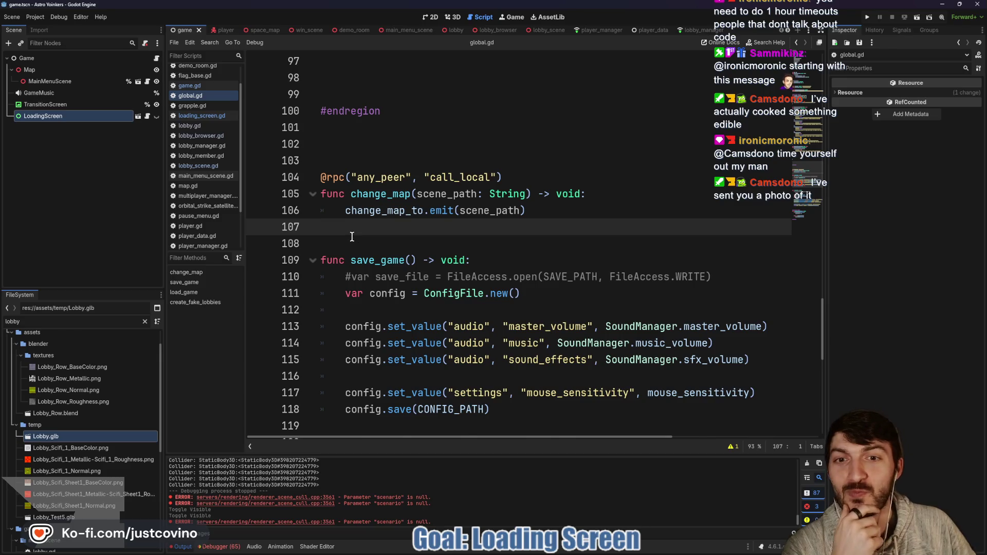
Review global.gd, collapsing the Match Settings region and inspecting the change_map function
scroll(352, 236, "down", 1)
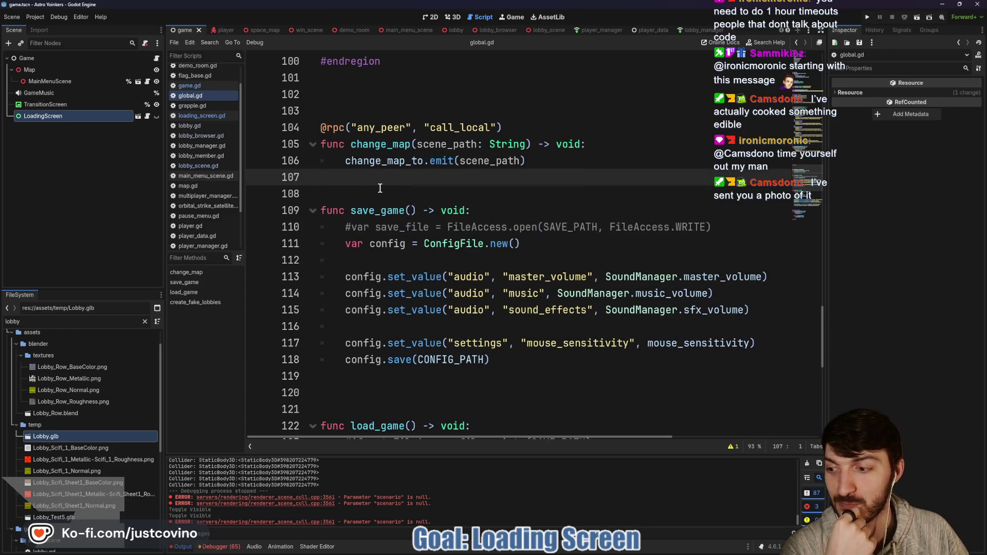
scroll(382, 191, "down", 3)
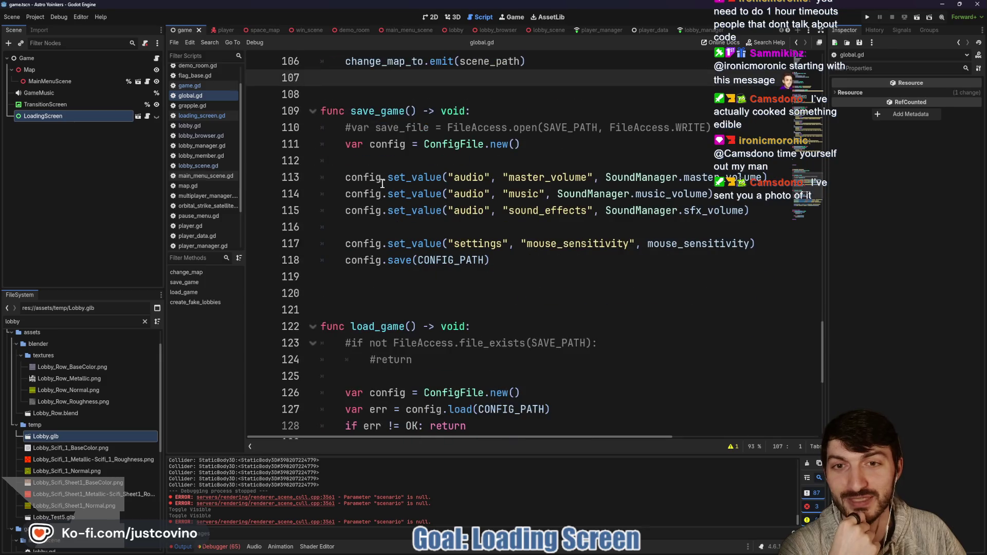
scroll(385, 245, "down", 2)
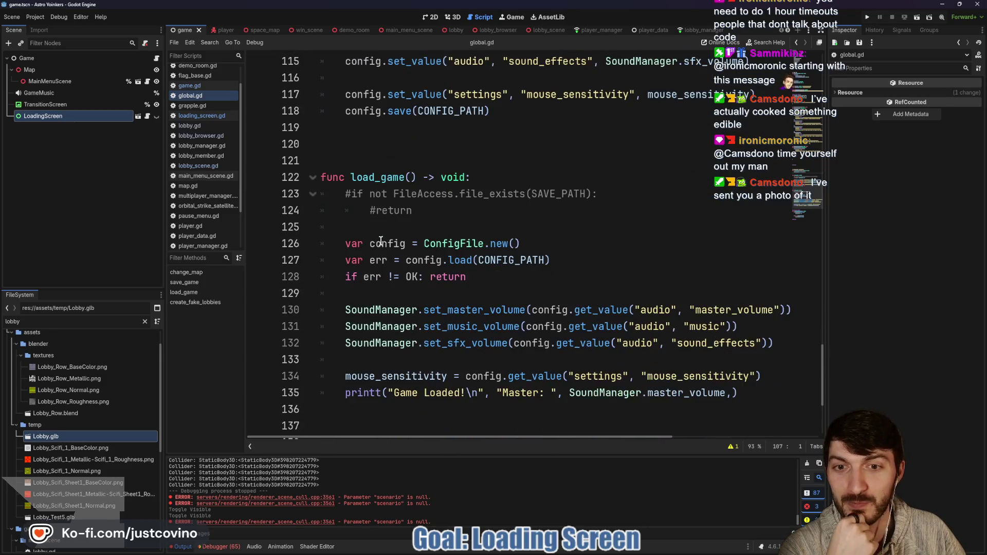
scroll(429, 216, "down", 3)
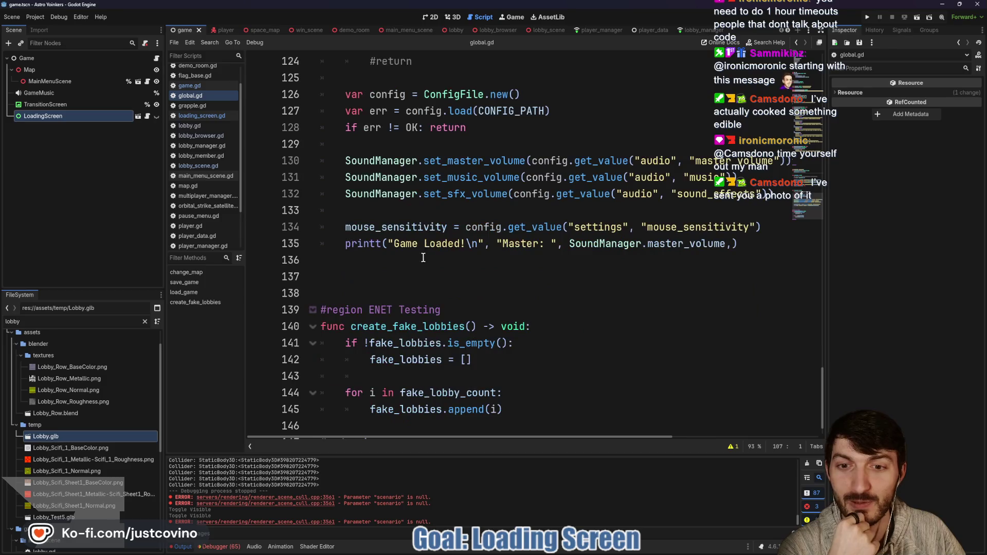
scroll(402, 265, "down", 1)
scroll(391, 254, "up", 5)
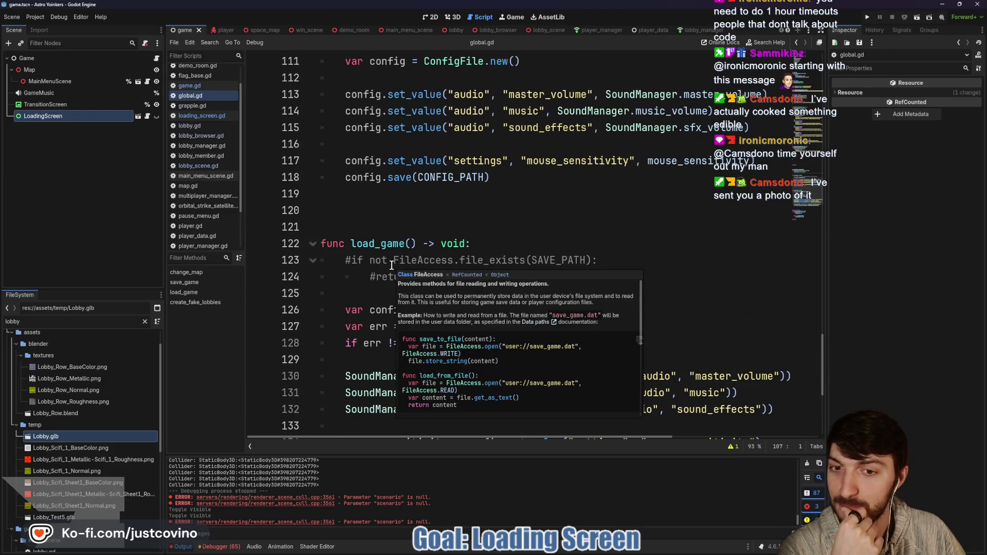
scroll(392, 264, "down", 1)
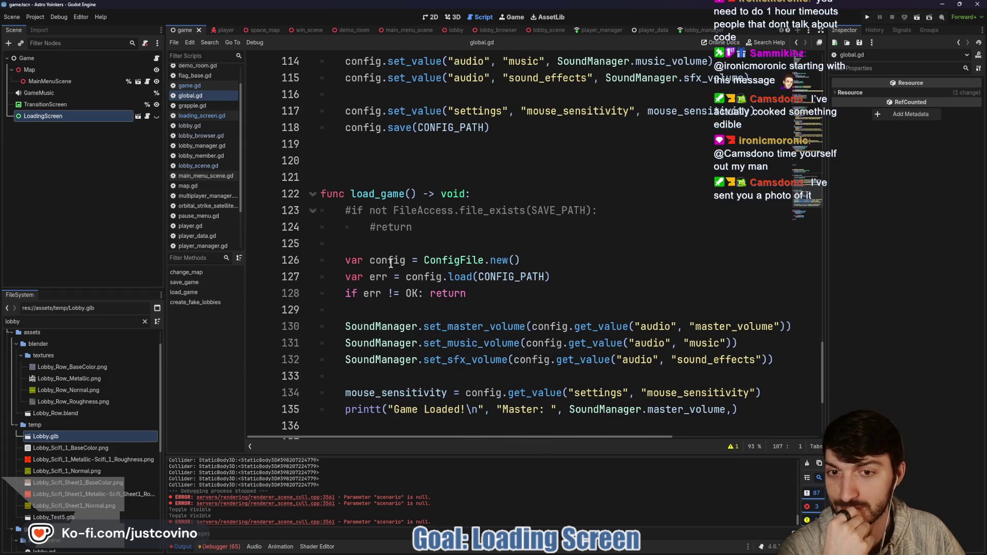
scroll(391, 263, "up", 5)
scroll(390, 262, "up", 1)
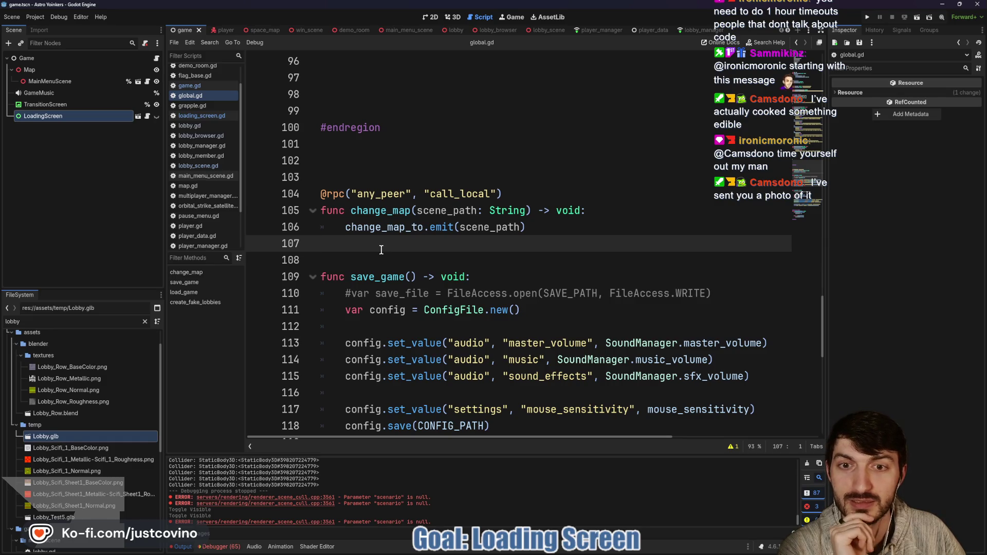
scroll(382, 250, "up", 13)
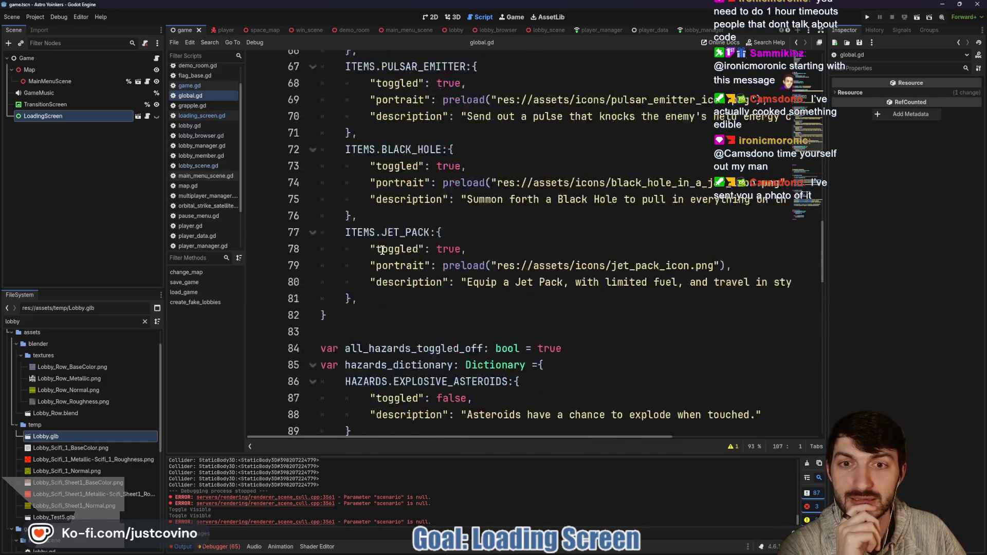
scroll(382, 250, "up", 9)
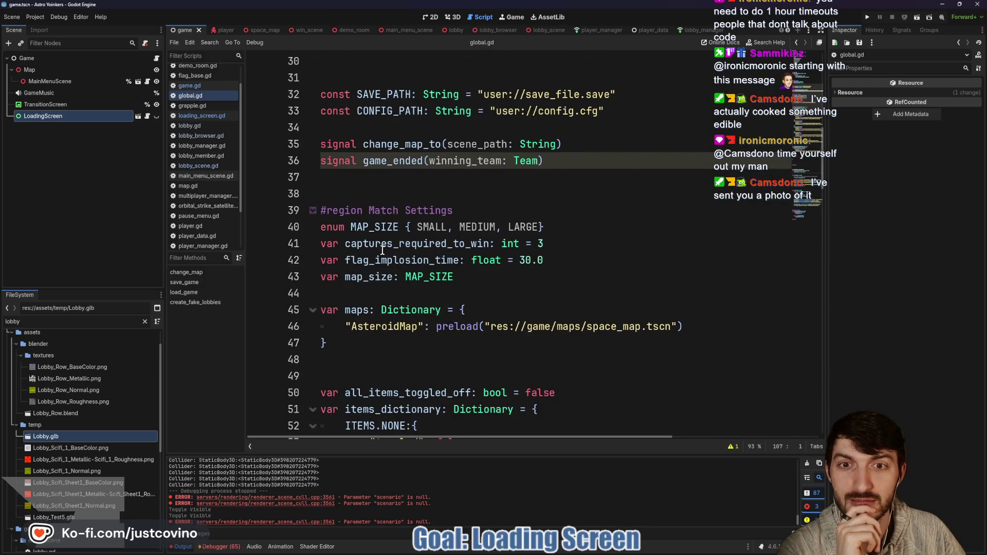
left_click(312, 212)
scroll(436, 247, "down", 3)
double_click(383, 145)
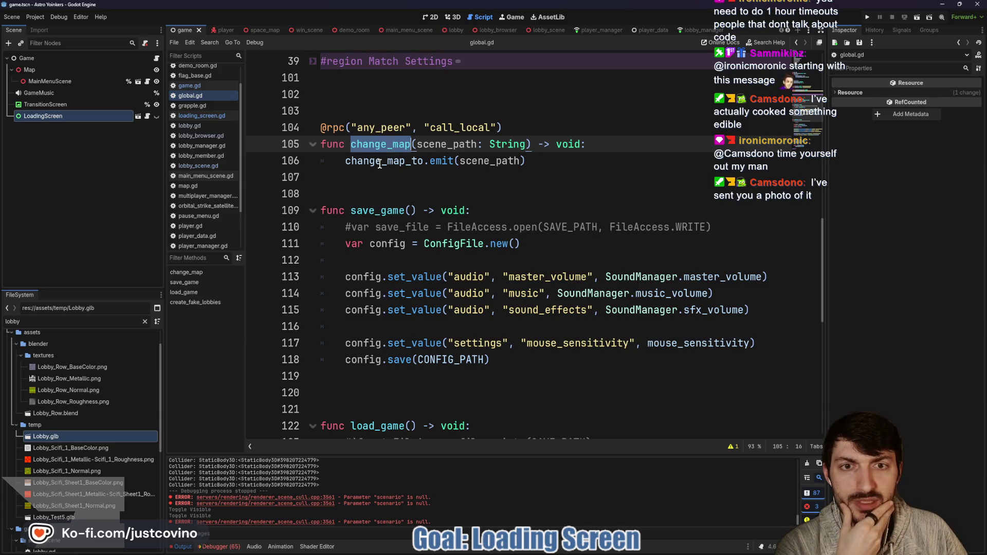
mouse_move(380, 163)
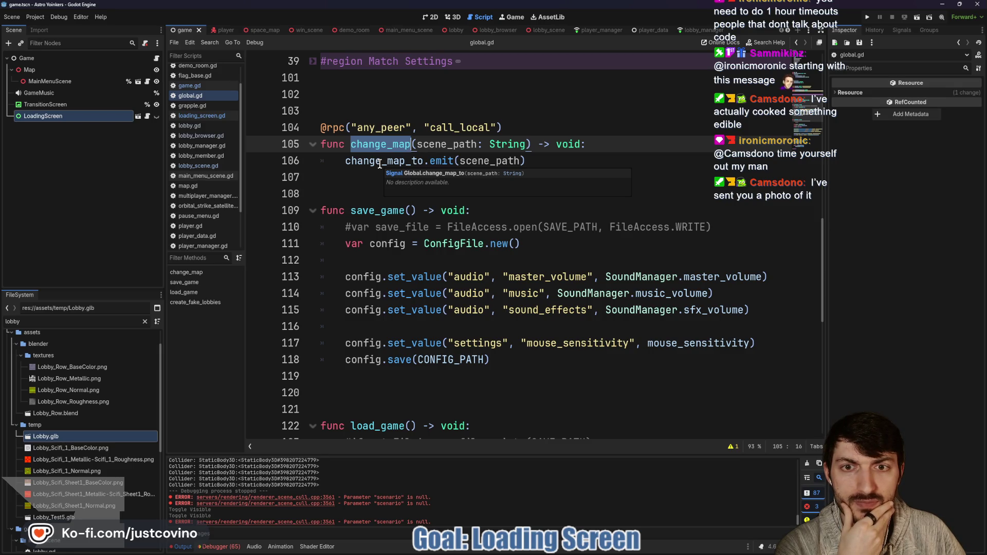
scroll(380, 175, "down", 8)
scroll(380, 206, "up", 9)
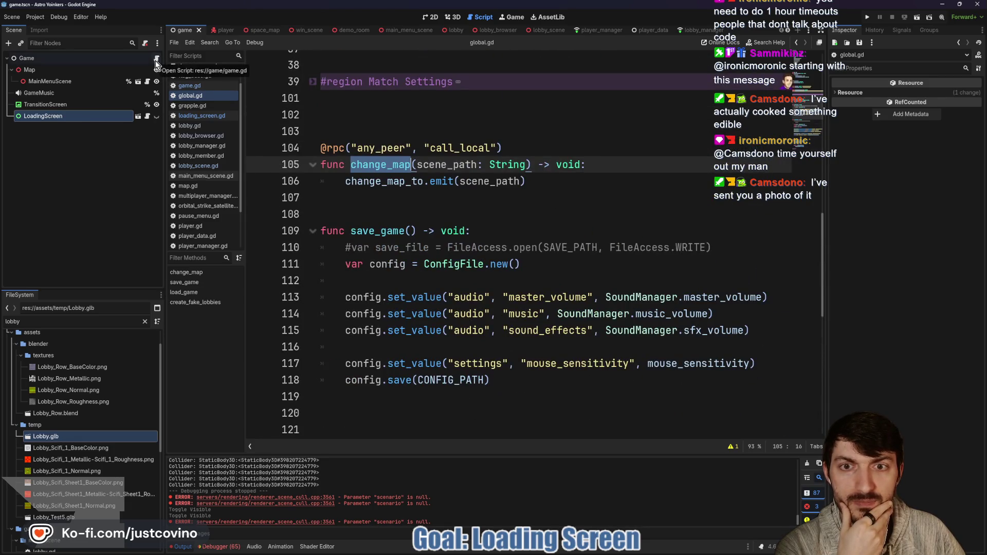
Inspect _on_change_map in the Game node's game.gd, then return to the LoadingScreen script
left_click(189, 85)
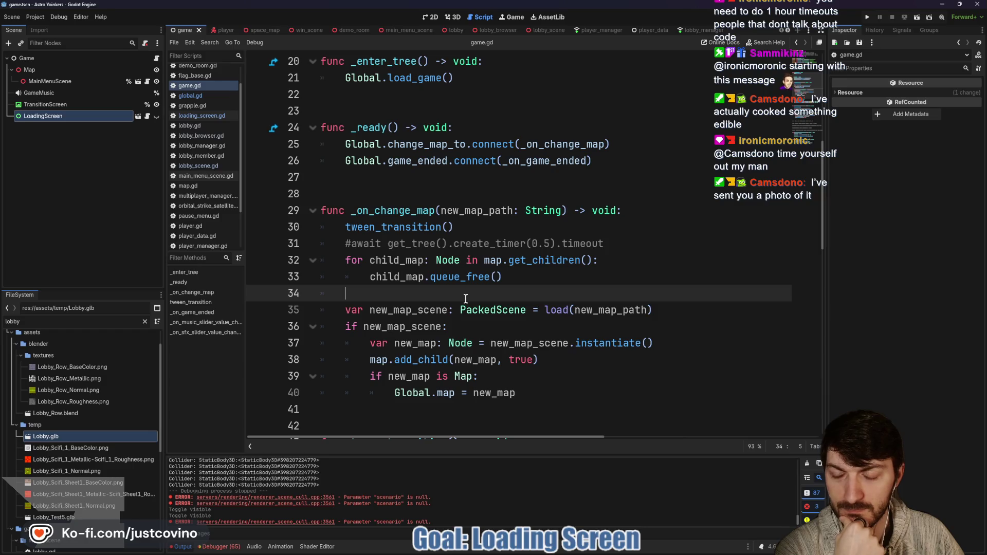
left_click(561, 212)
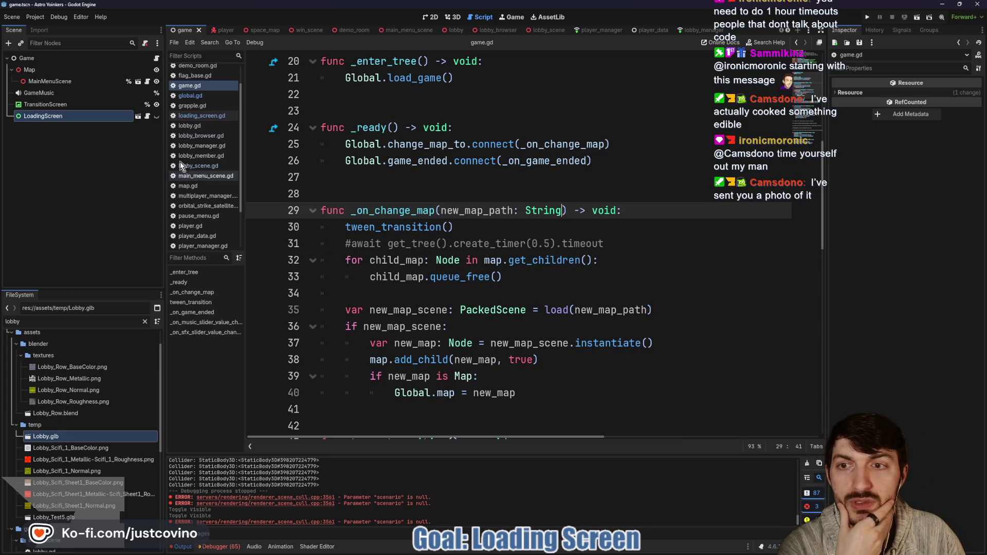
left_click(148, 117)
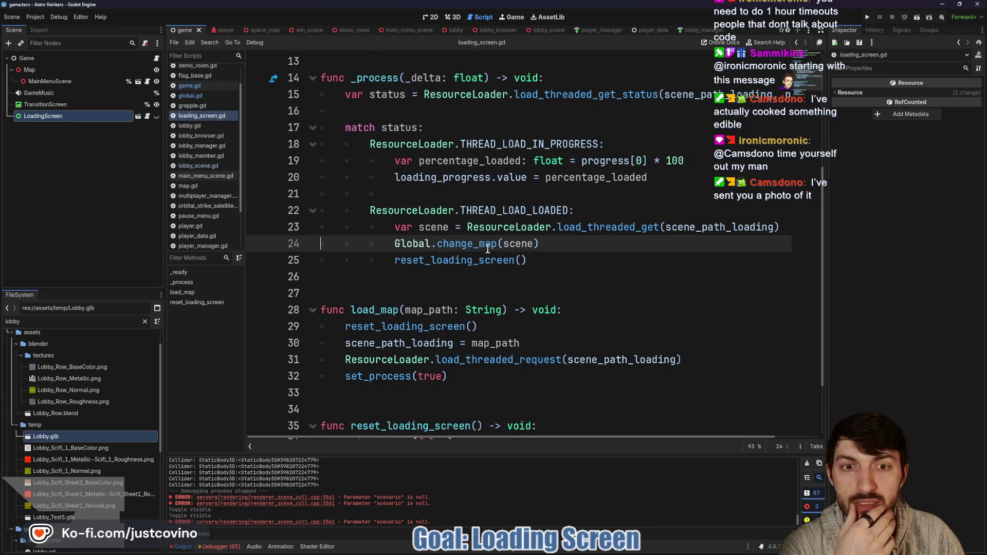
left_click_drag(569, 243, 365, 243)
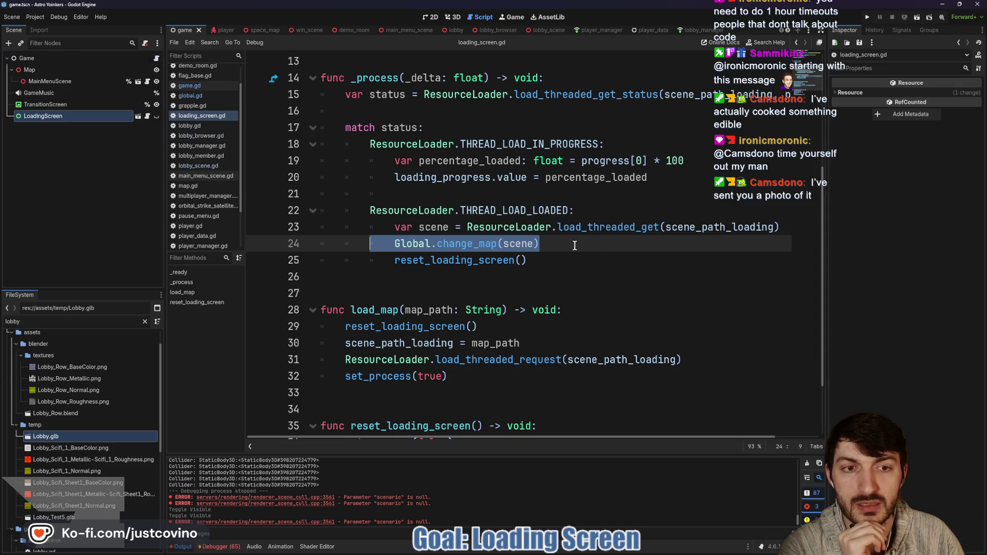
left_click_drag(554, 244, 389, 243)
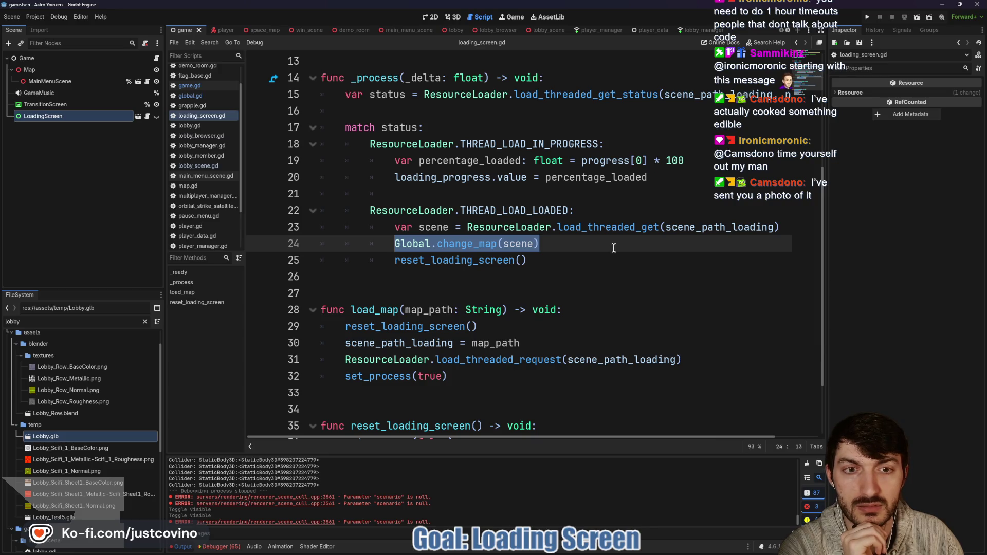
scroll(568, 238, "up", 4)
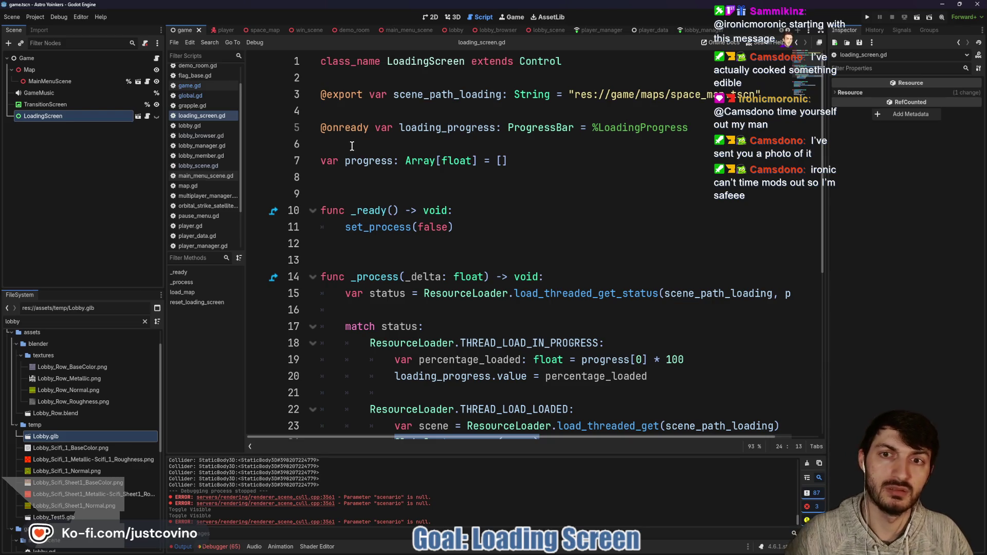
left_click(352, 112)
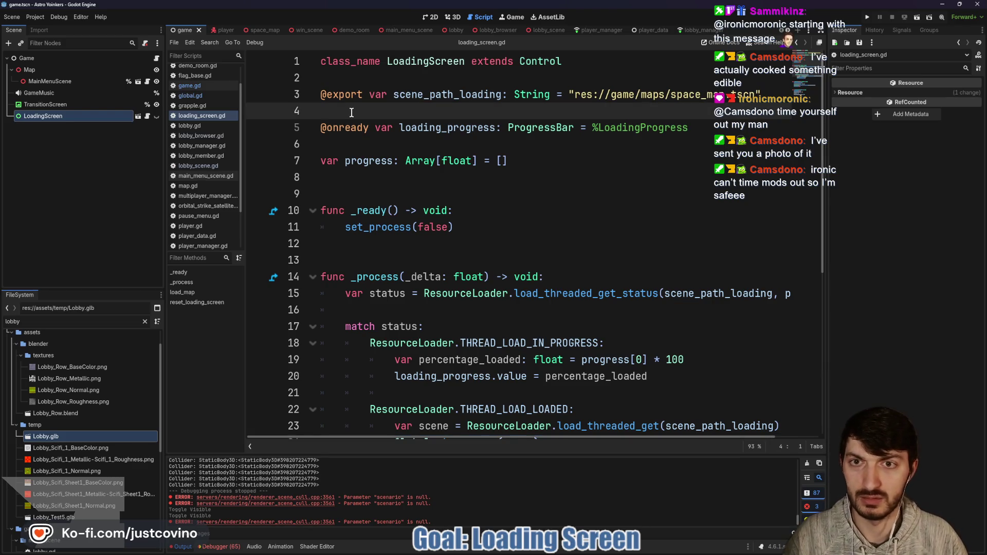
key("Return")
key("Up")
type("@export v")
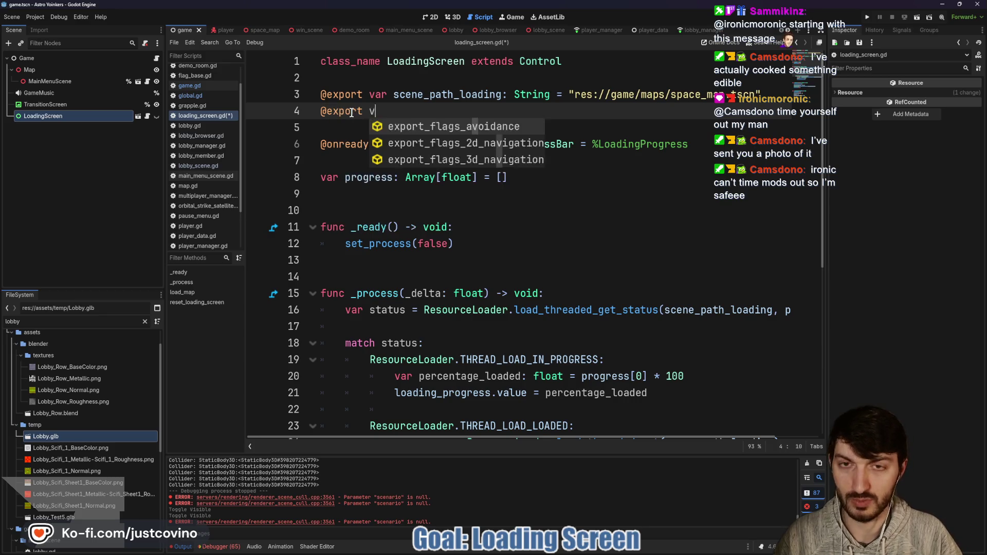
type("ar map:")
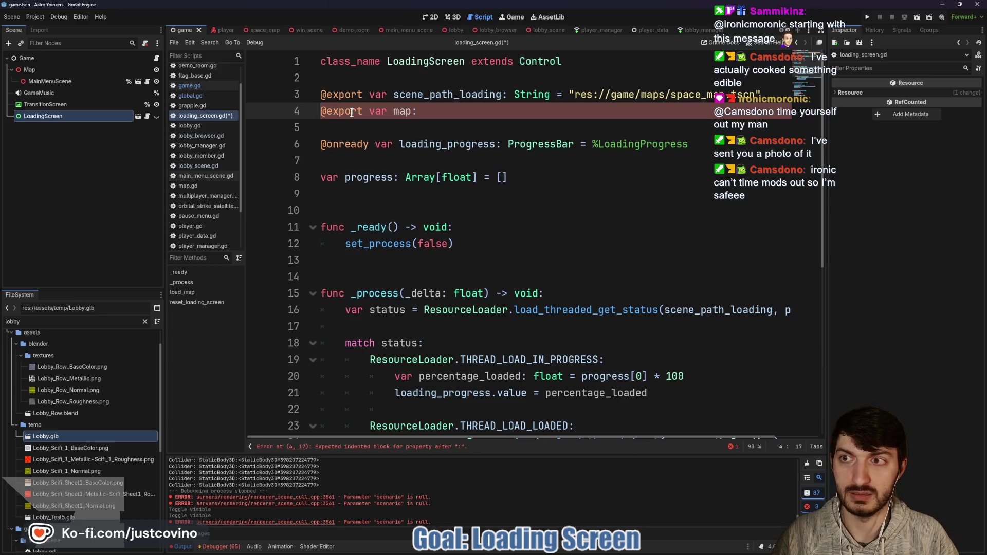
type(" Node3D")
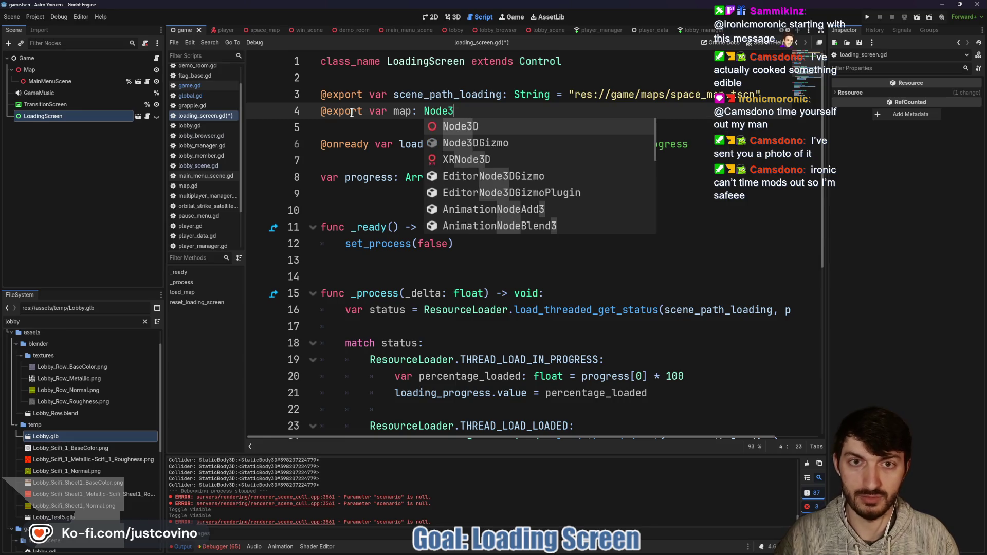
key("Return")
Rename the exported variable to map_node and save loading_screen.gd
left_click(409, 112)
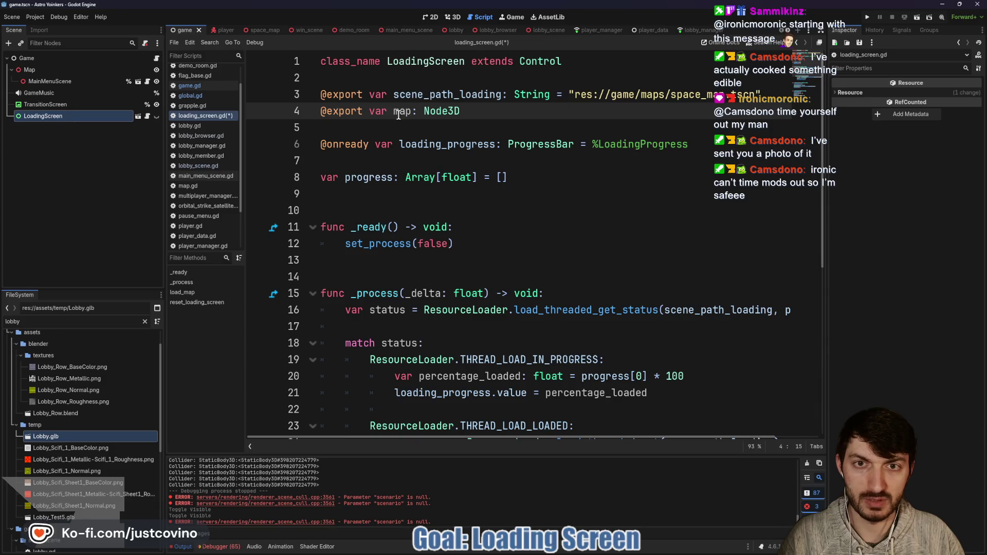
key("Right")
scroll(521, 284, "down", 6)
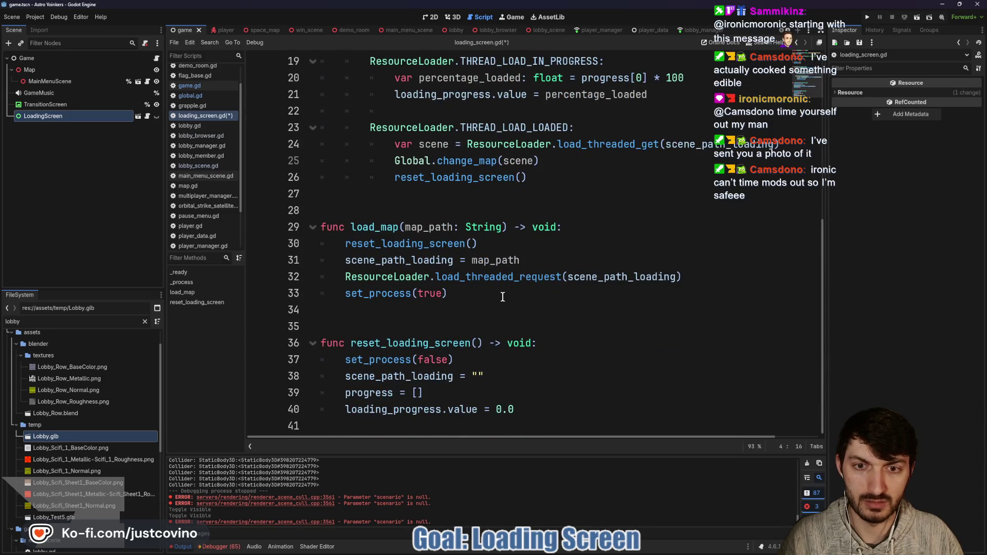
scroll(503, 297, "up", 6)
key("End")
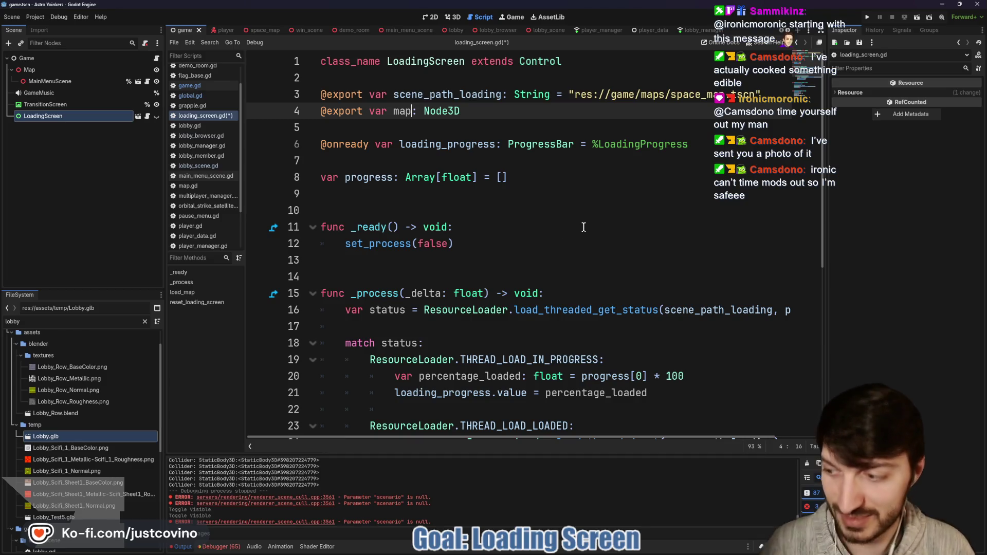
type("_node")
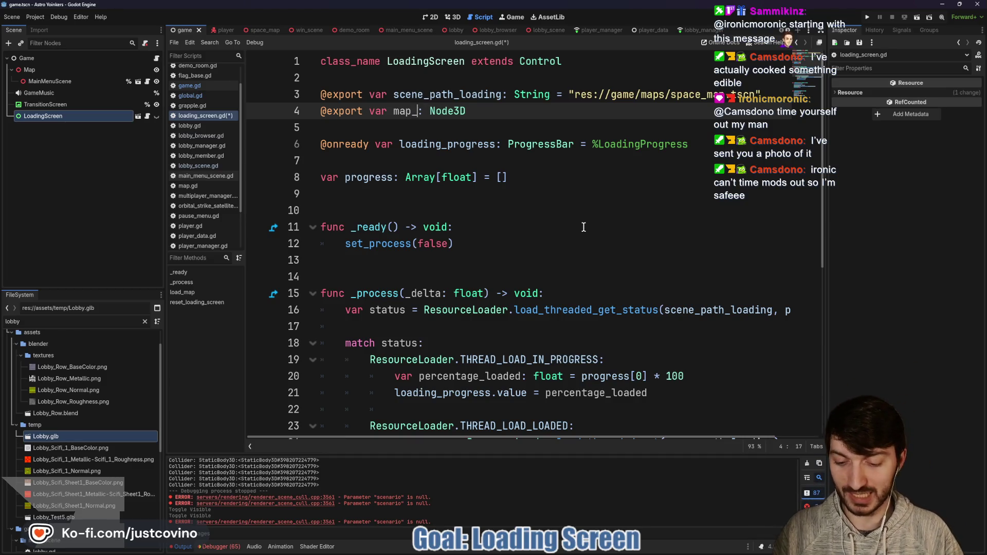
left_click(504, 113)
key("ctrl+s")
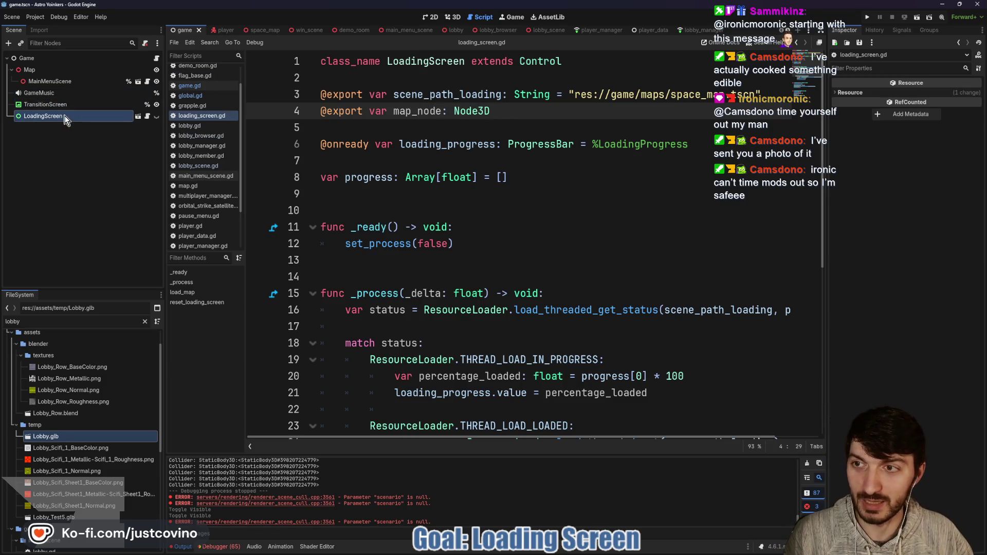
left_click(64, 116)
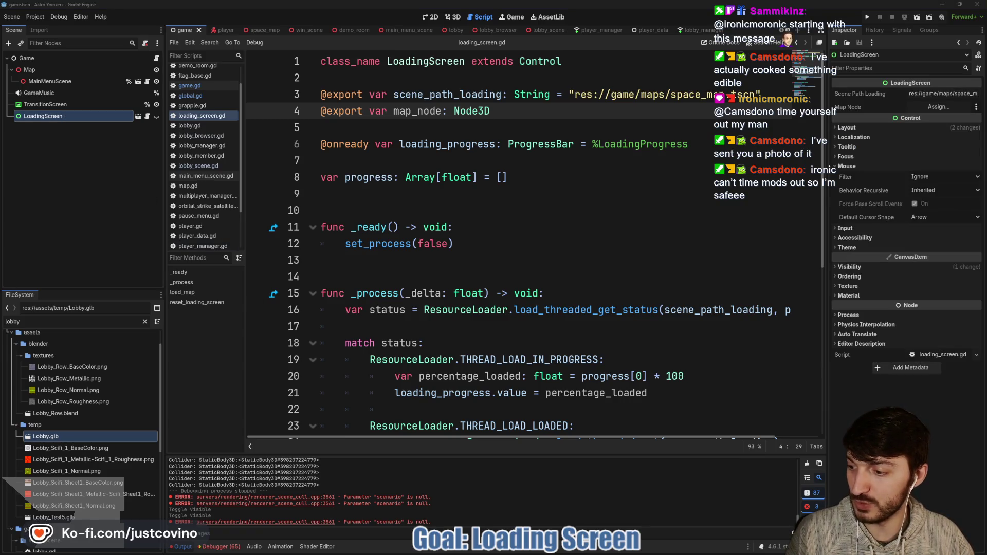
Assign the scene's Map node to LoadingScreen's Map Node property in the Inspector
left_click_drag(0, 195, 444, 191)
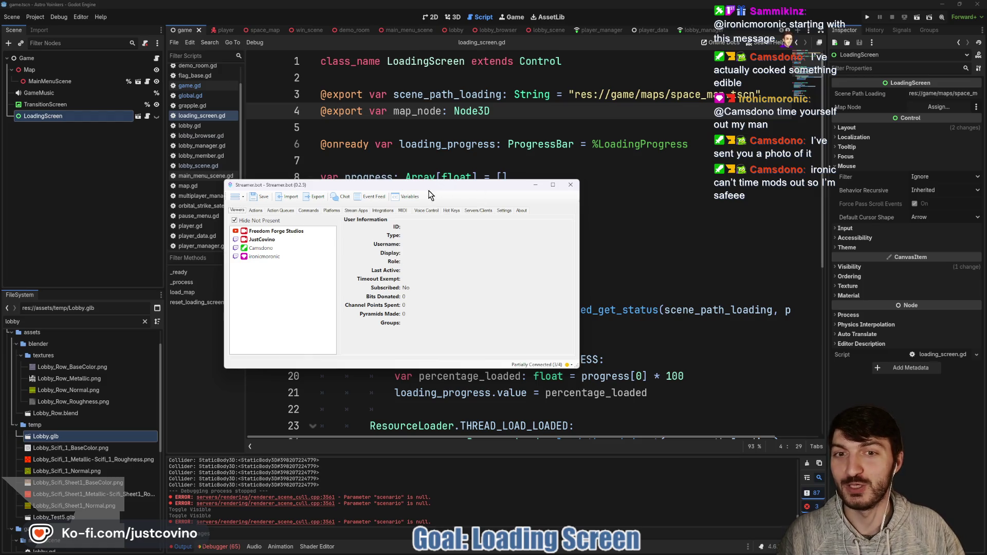
mouse_move(431, 195)
left_mouse_down()
mouse_move(329, 110)
mouse_move(0, 155)
left_mouse_up()
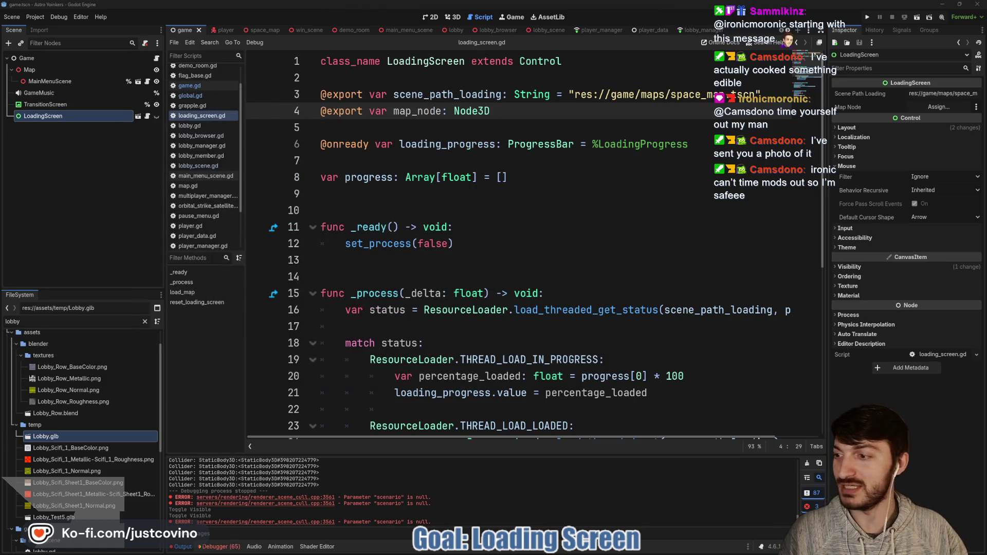
mouse_move(483, 299)
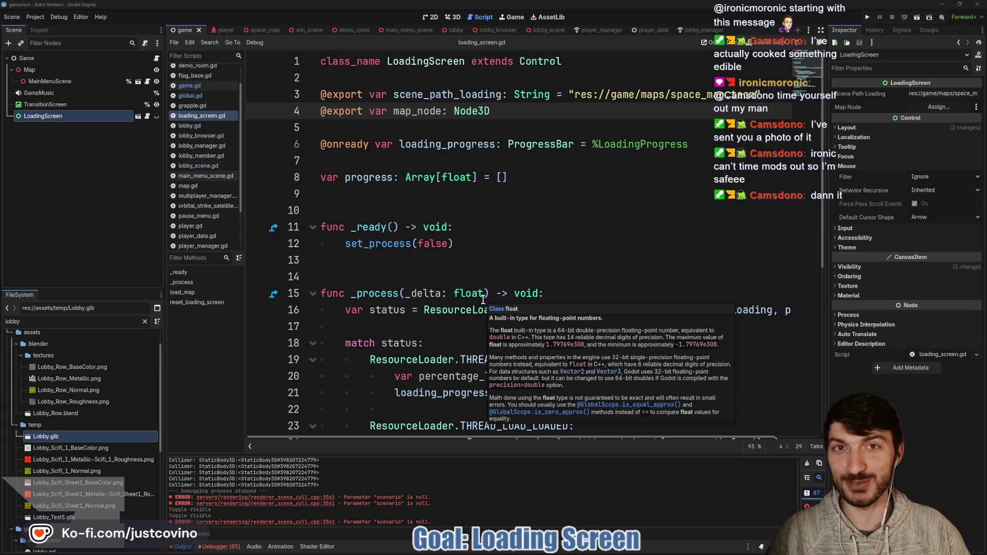
left_click(462, 162)
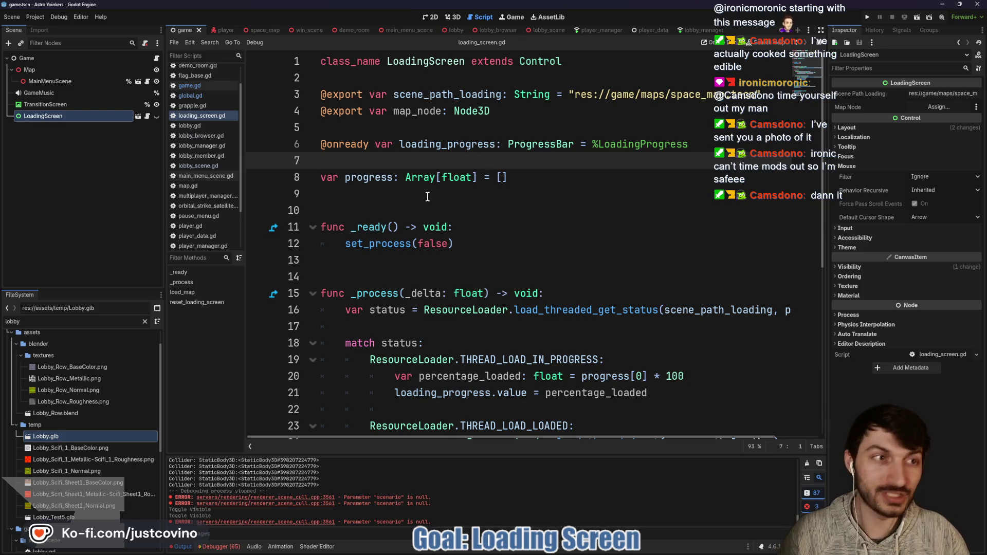
left_click(939, 106)
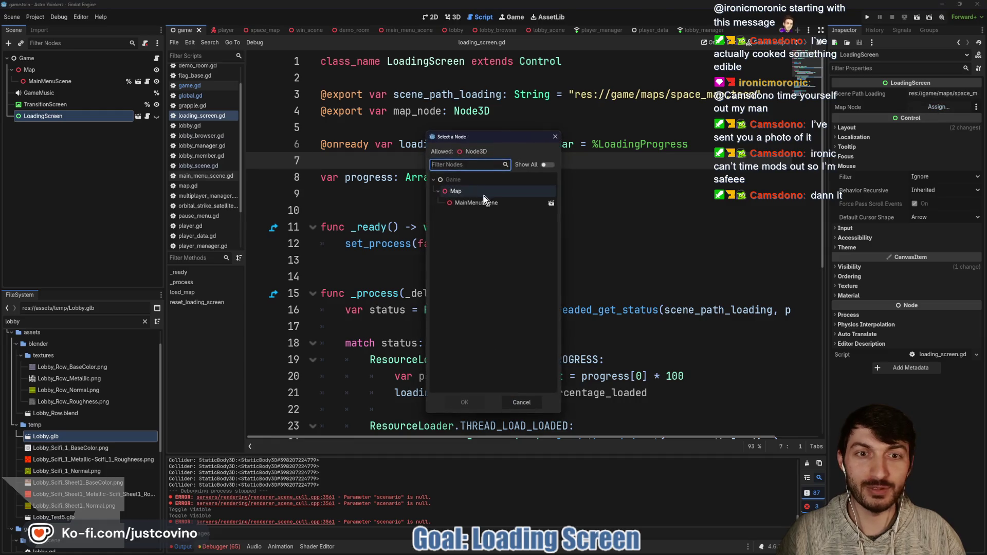
left_click(483, 193)
left_click(464, 401)
left_click(501, 227)
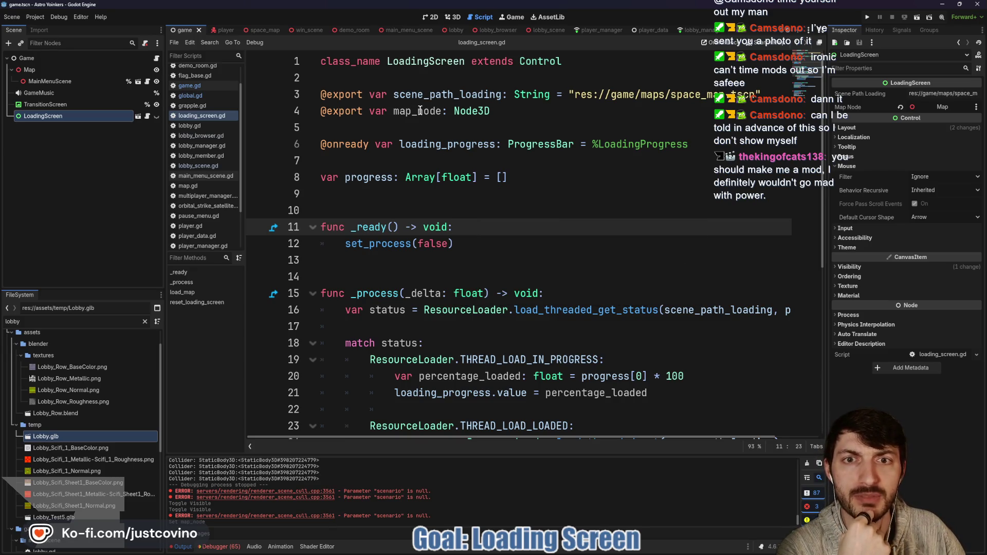
scroll(488, 204, "down", 1)
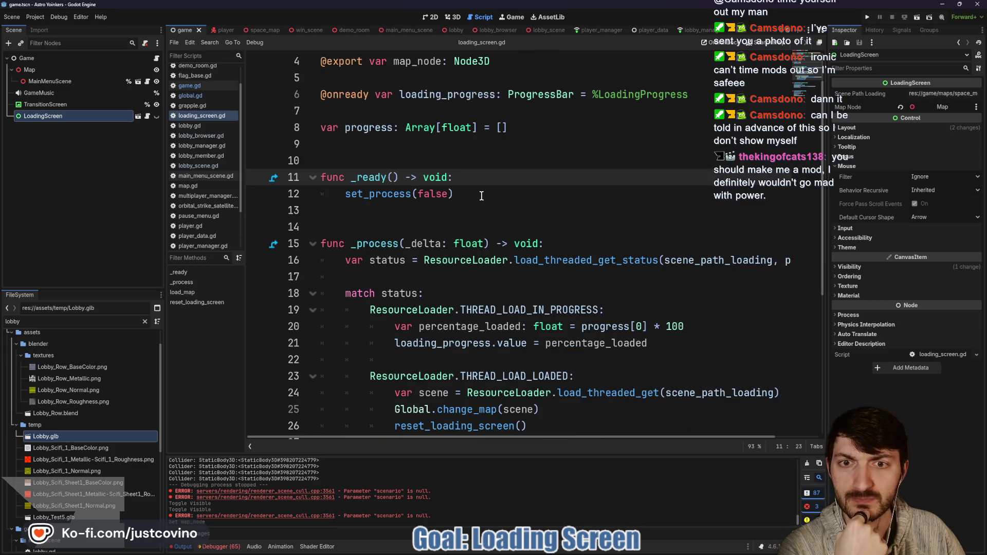
Add a new function change_map(scene: PackedScene) -> void after load_map
scroll(481, 197, "up", 1)
scroll(514, 216, "down", 5)
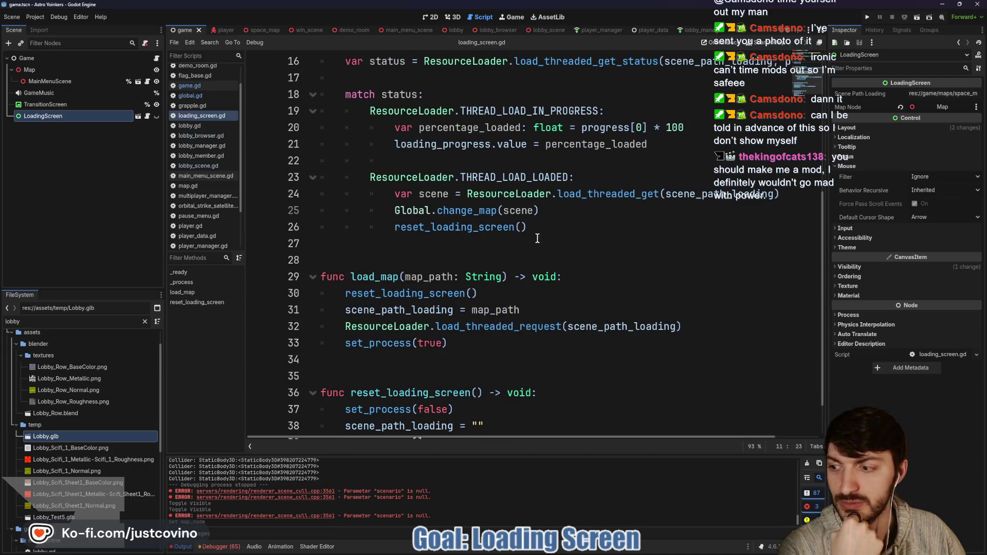
scroll(485, 291, "down", 1)
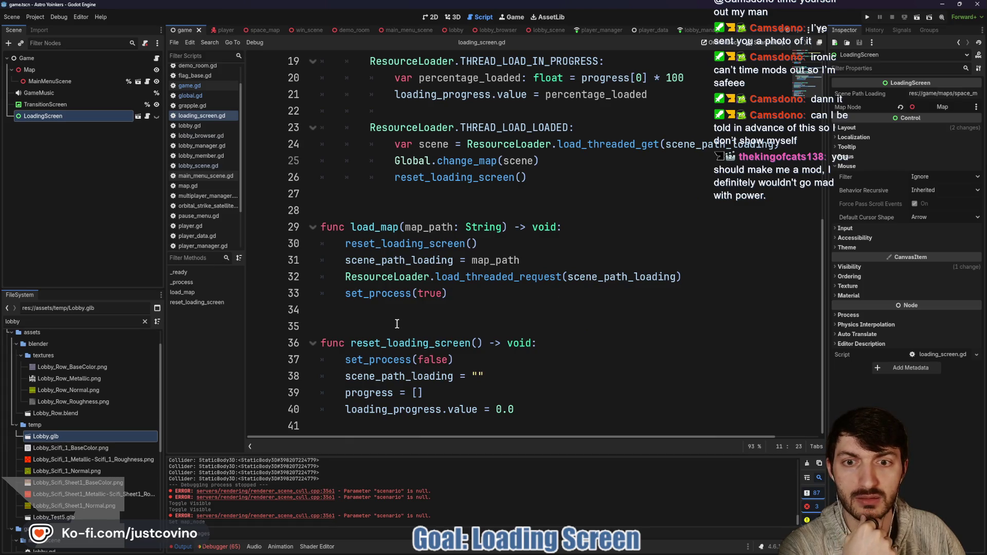
left_click(380, 205)
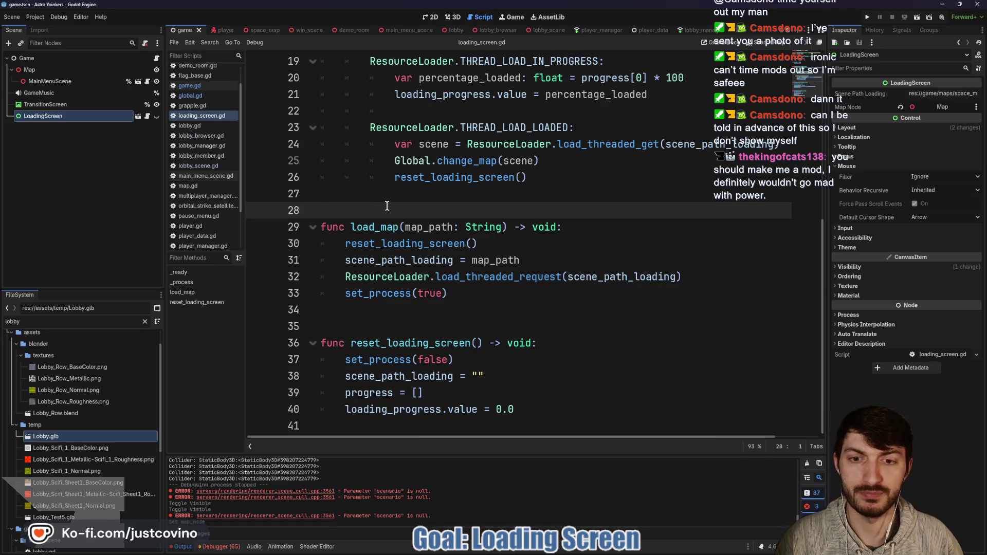
left_click(349, 316)
key("Return")
key("Return")
key("Return")
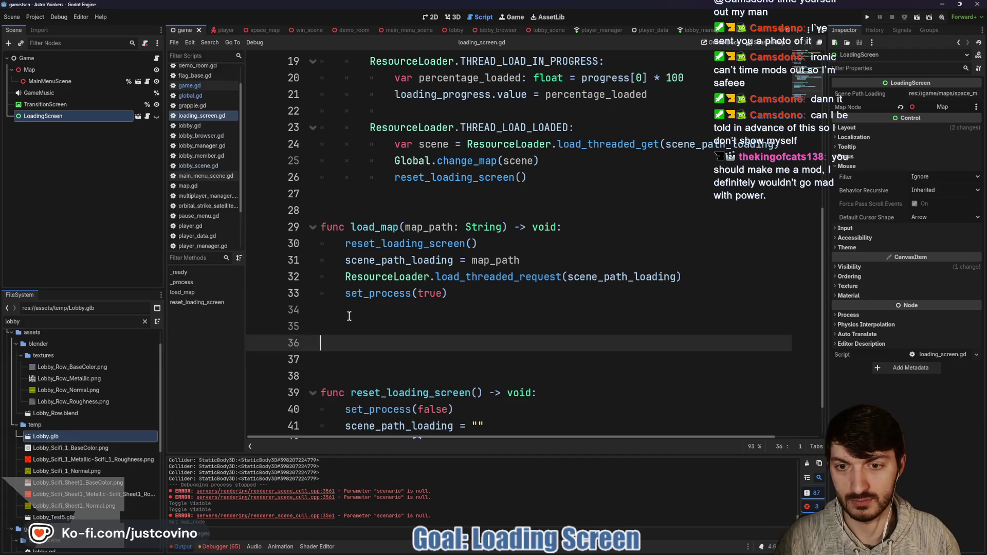
type("func")
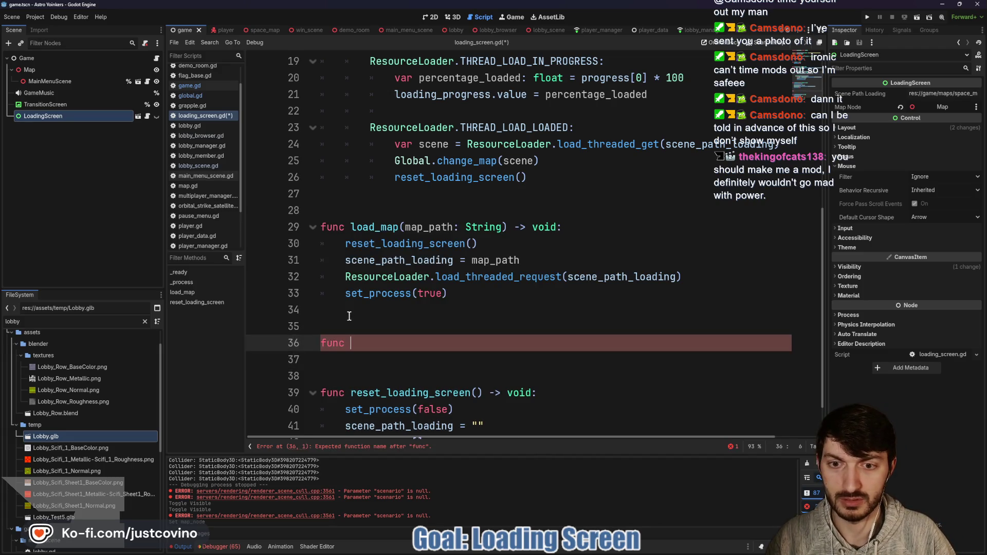
type("nge_map")
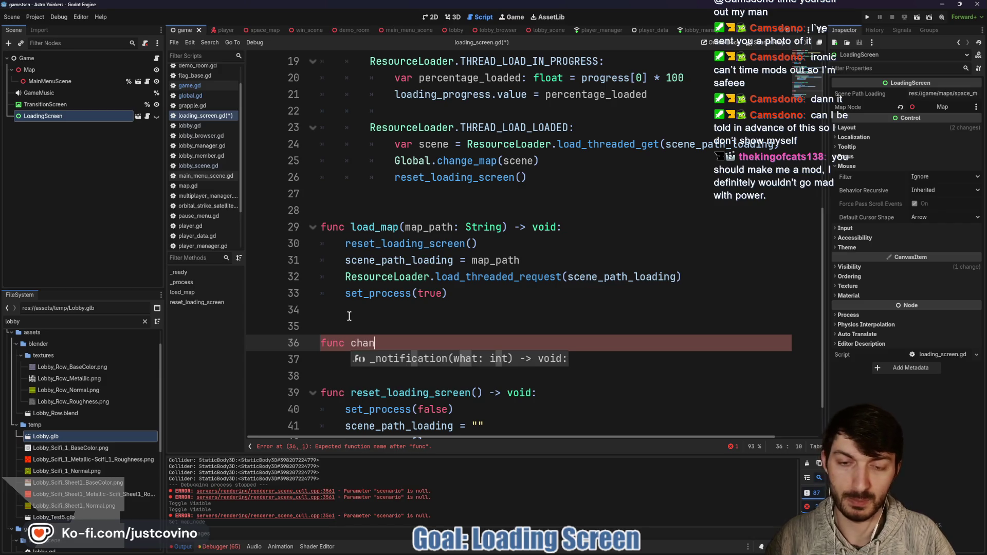
type("(sc")
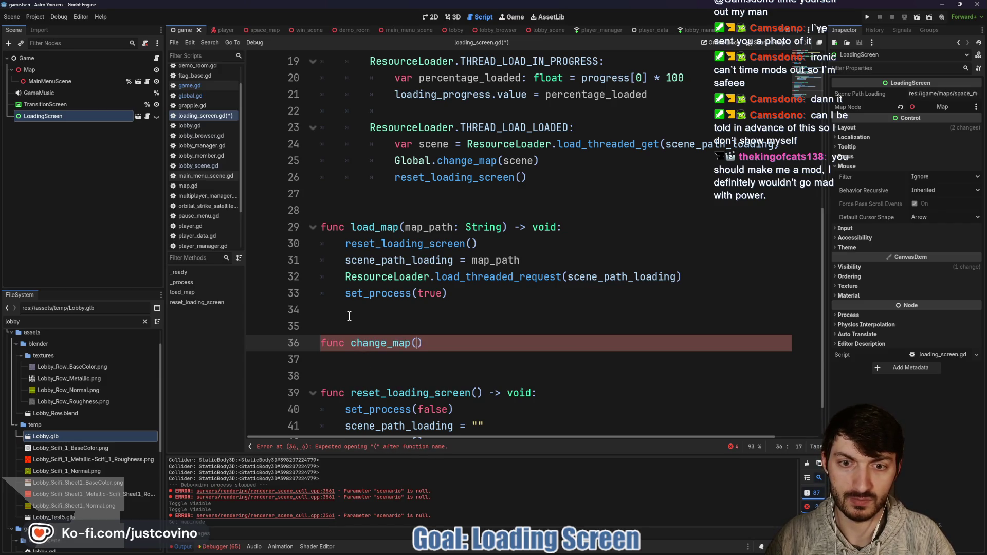
type("ene: ")
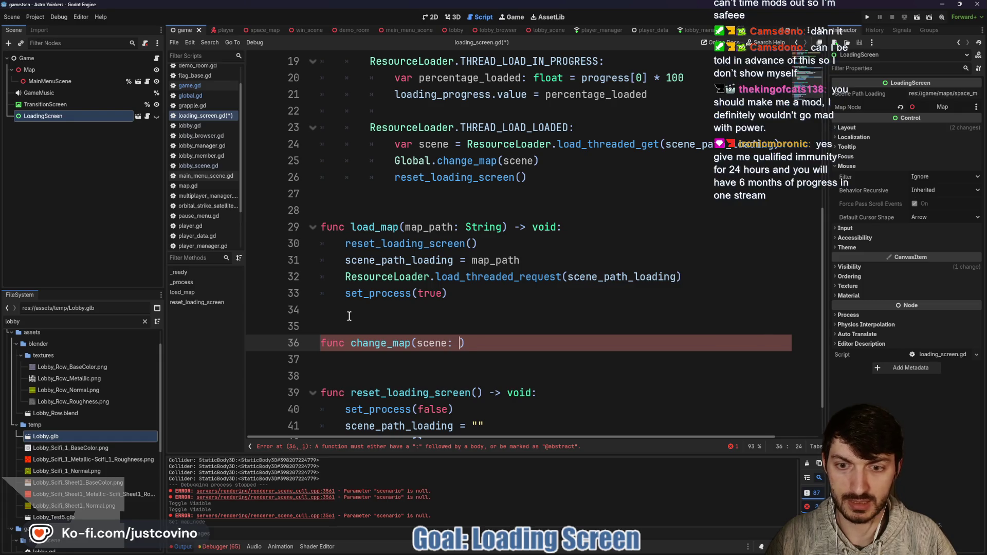
type("PackedScene")
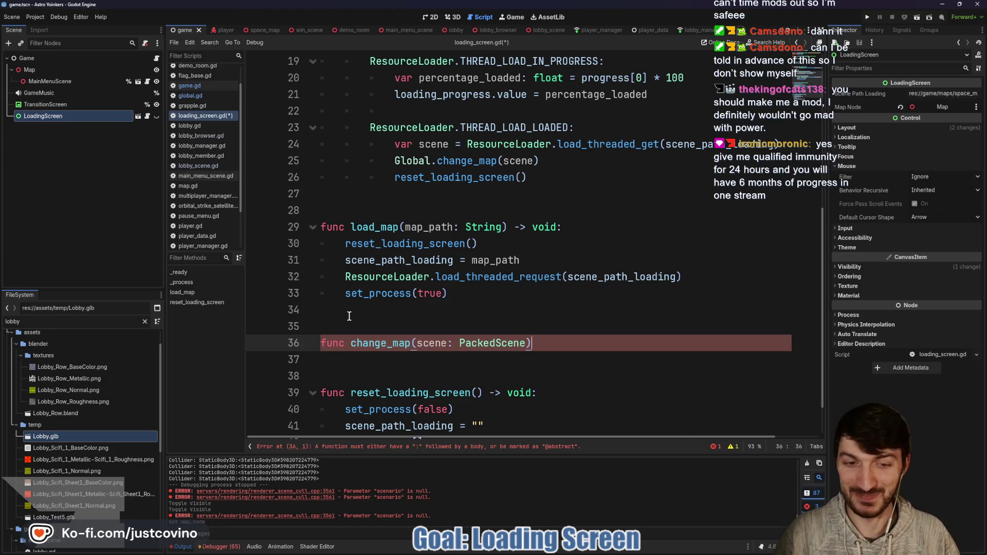
type("void:")
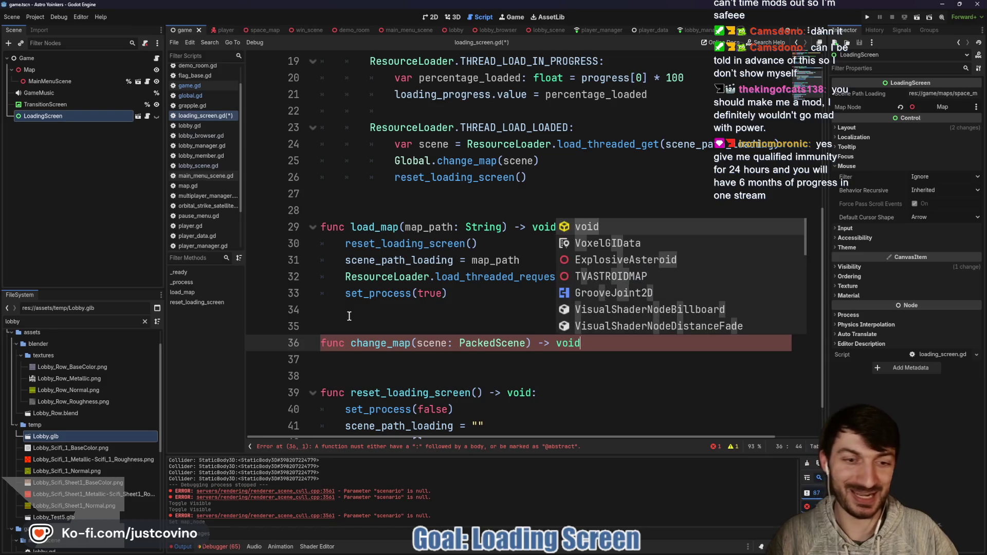
key("Return")
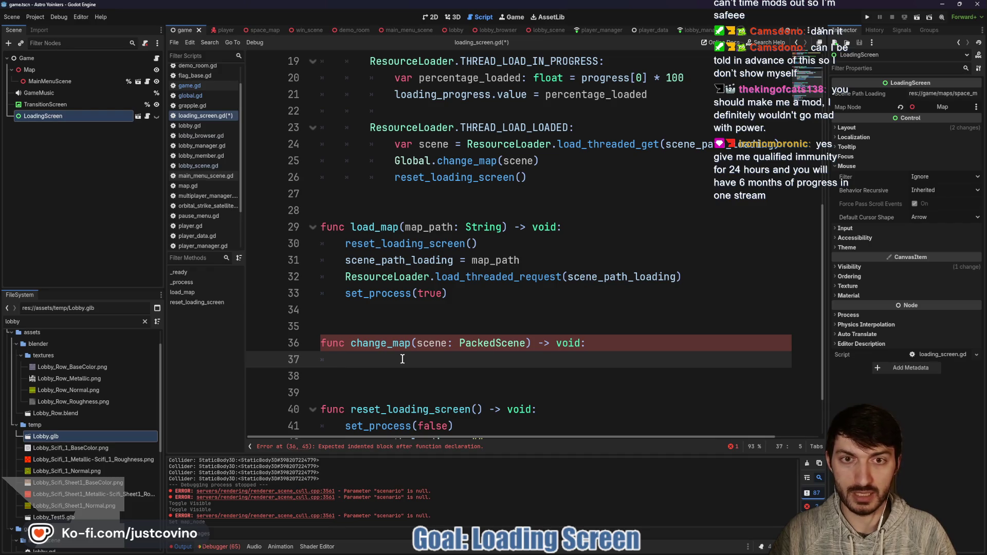
Loop over map_node.get_children() and call queue_free() on each child map
type("for child")
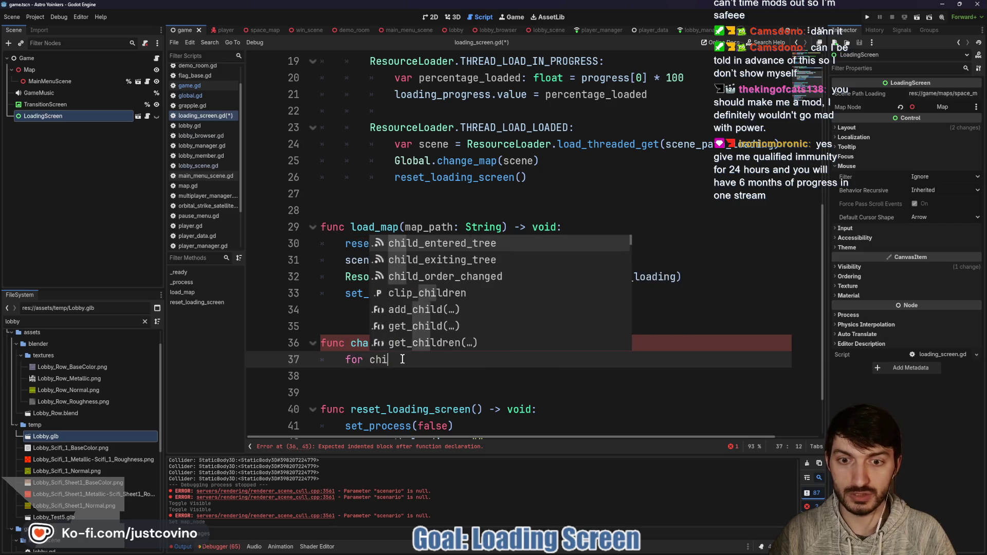
type(" am")
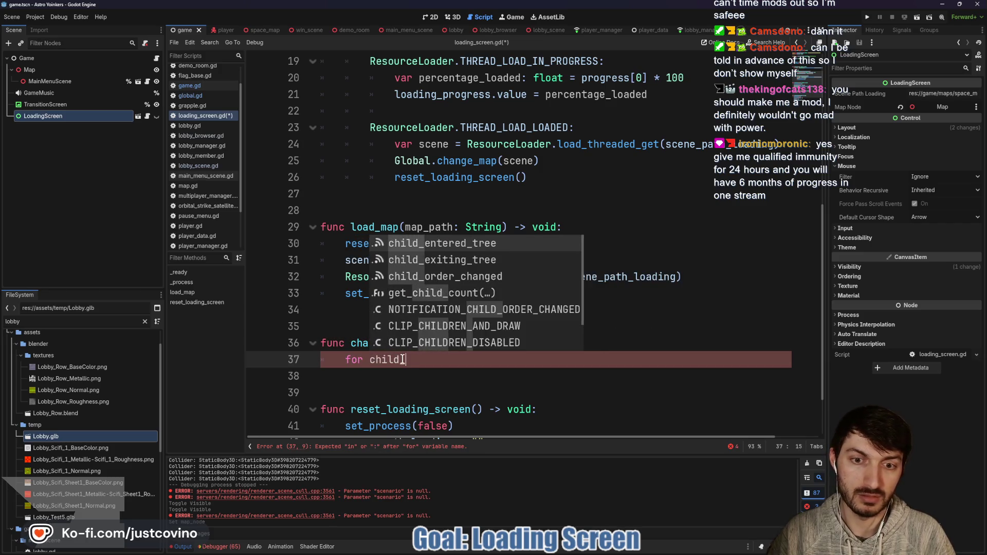
type("ap in ")
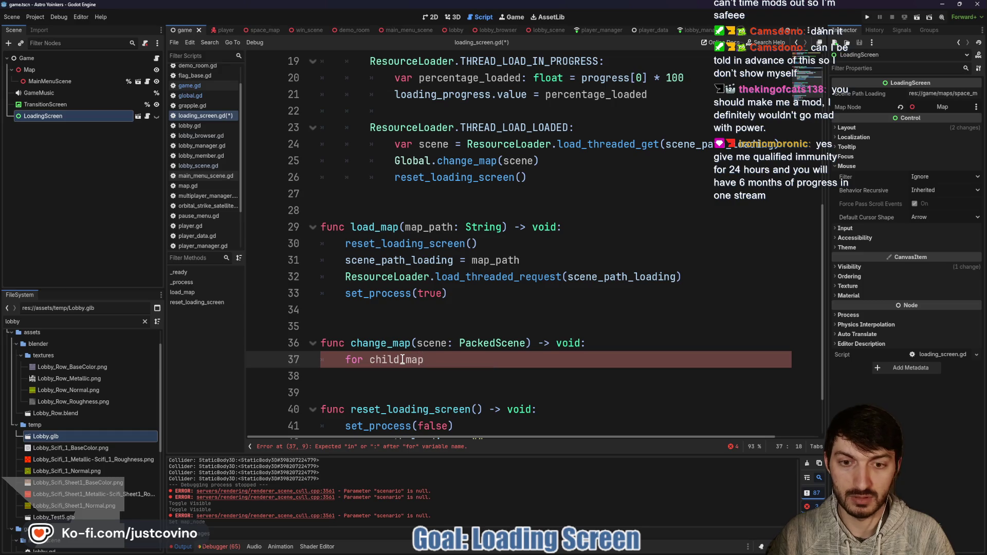
type("map_node.get_")
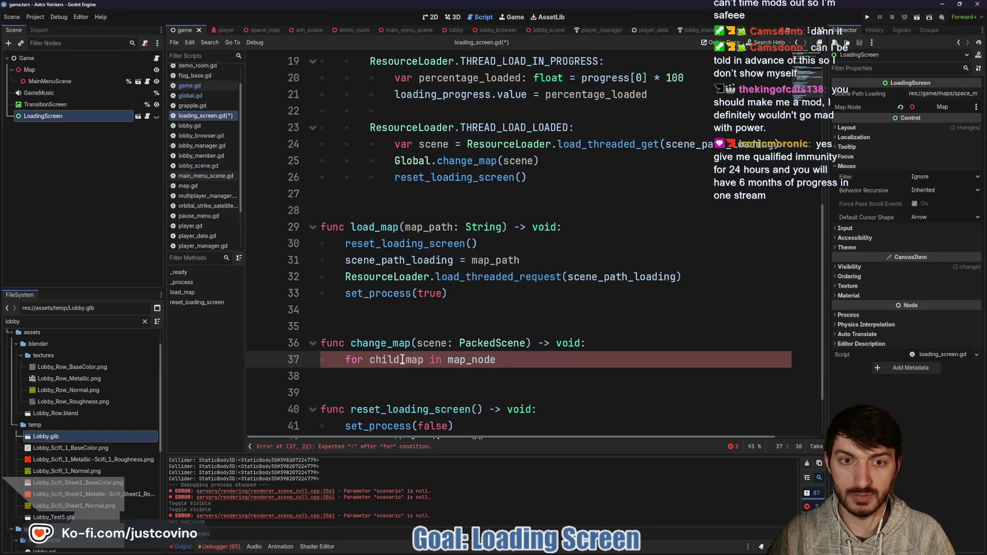
type("children")
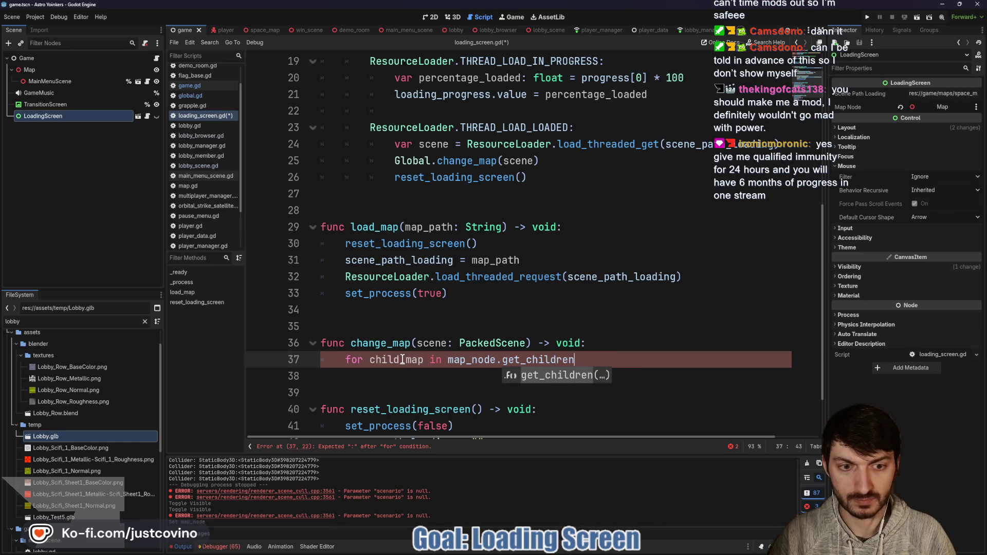
key("Return")
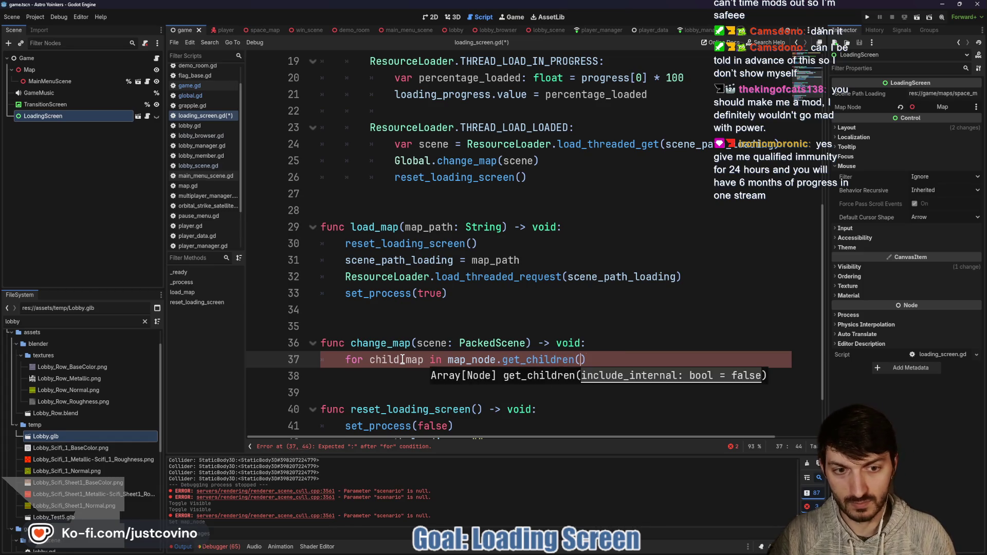
type(":")
key("Return")
type("child_map.")
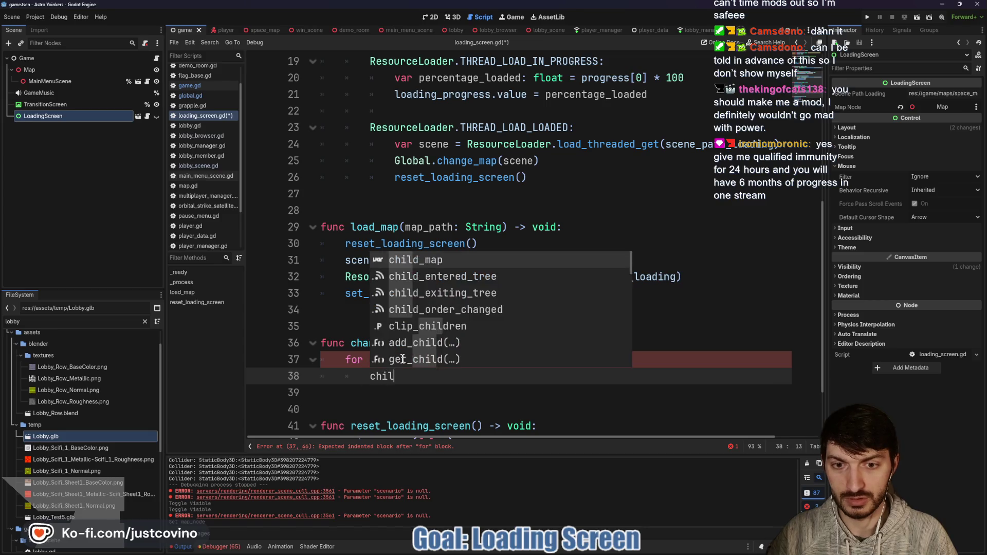
type("queue")
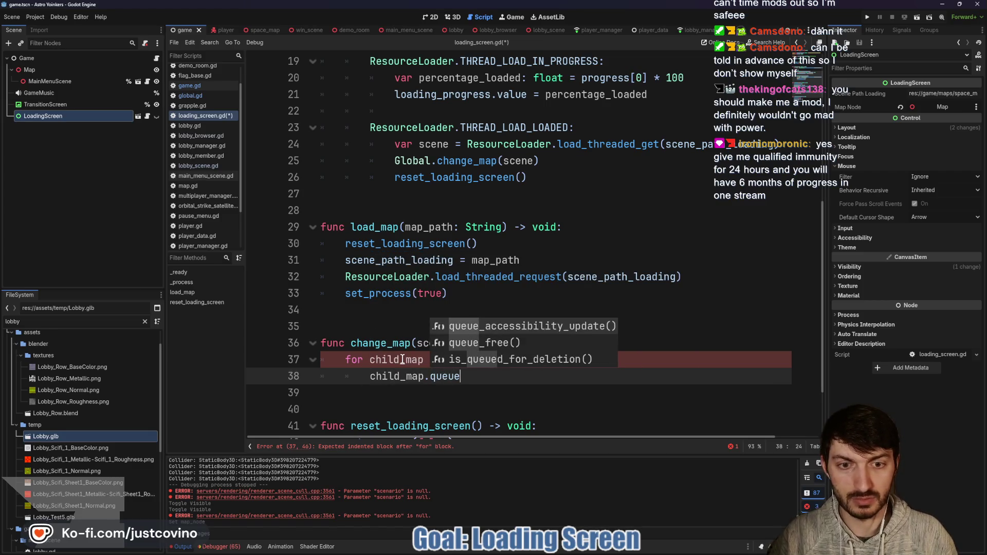
key("Down")
key("Return")
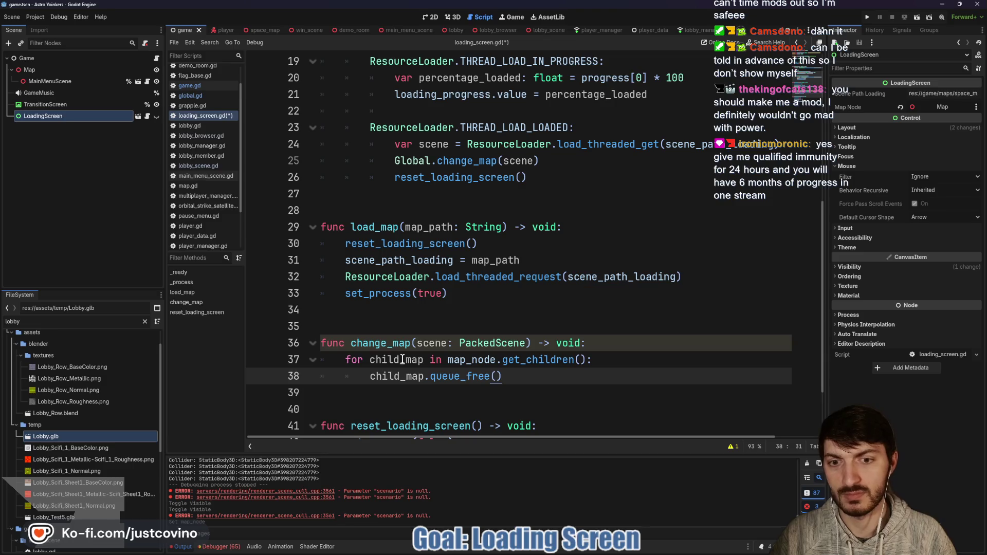
key("Return")
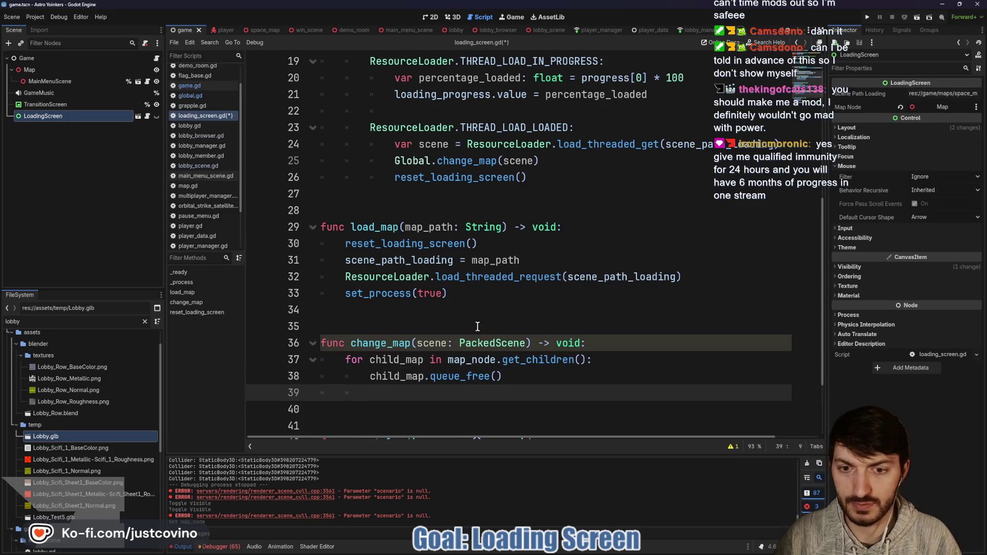
key("Return")
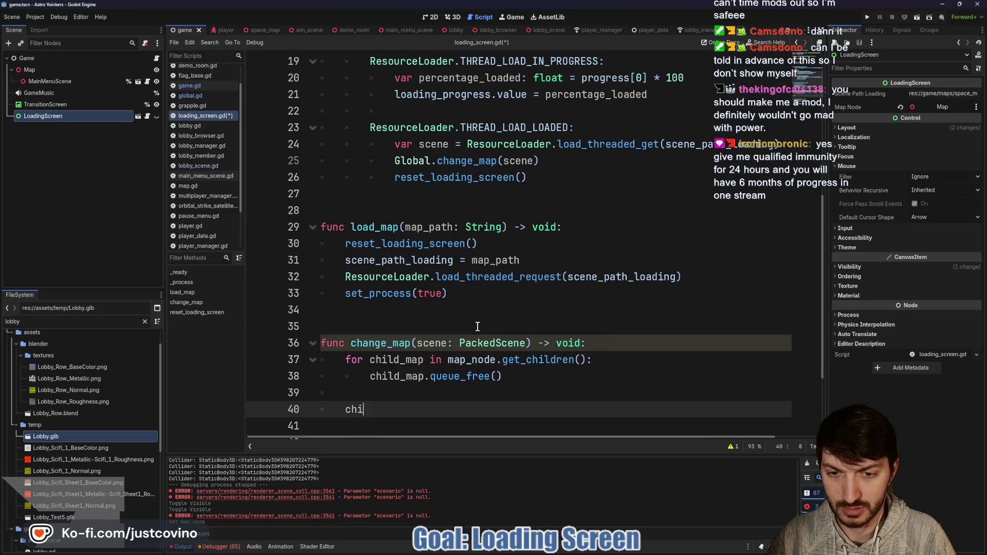
Add map_node.add_child(scene.instantiate()) after the loop and save loading_screen.gd
type("ld_")
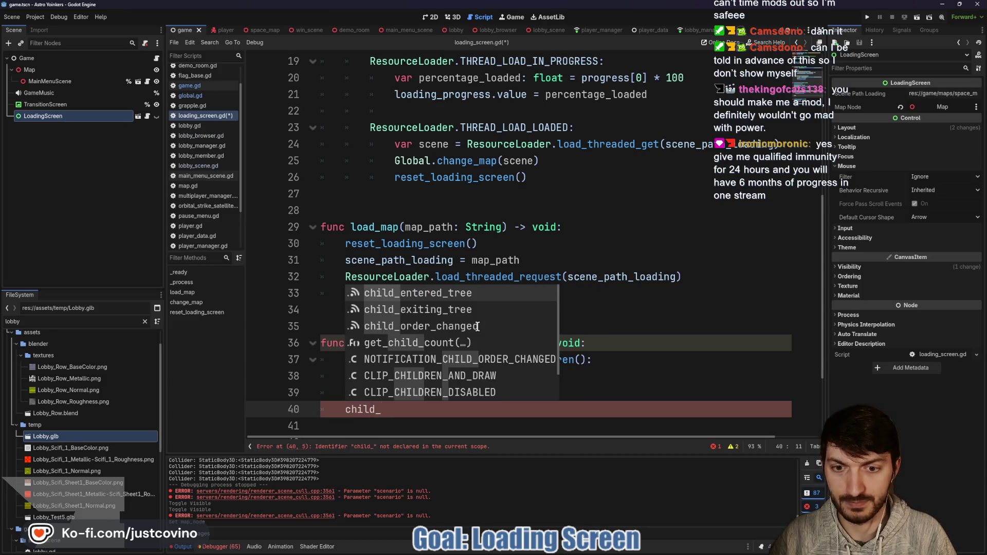
key("BackSpace")
key("BackSpace")
key("BackSpace")
type("map_")
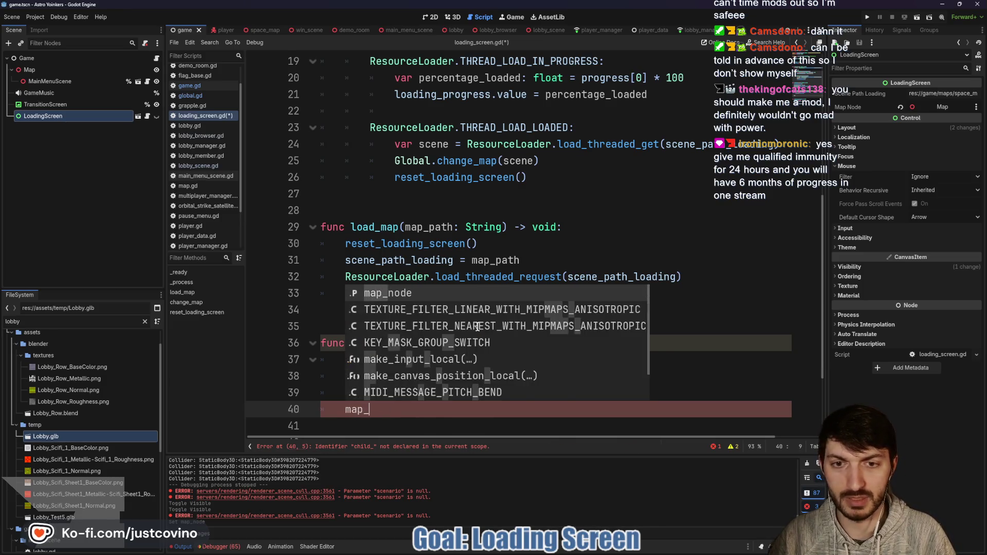
key("Return")
type(".ad")
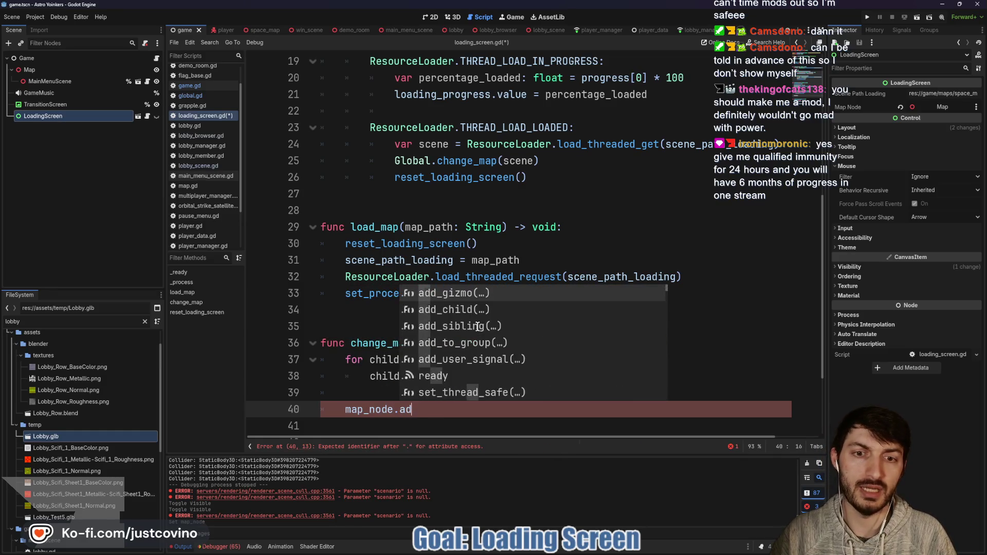
type("d_chi")
key("Return")
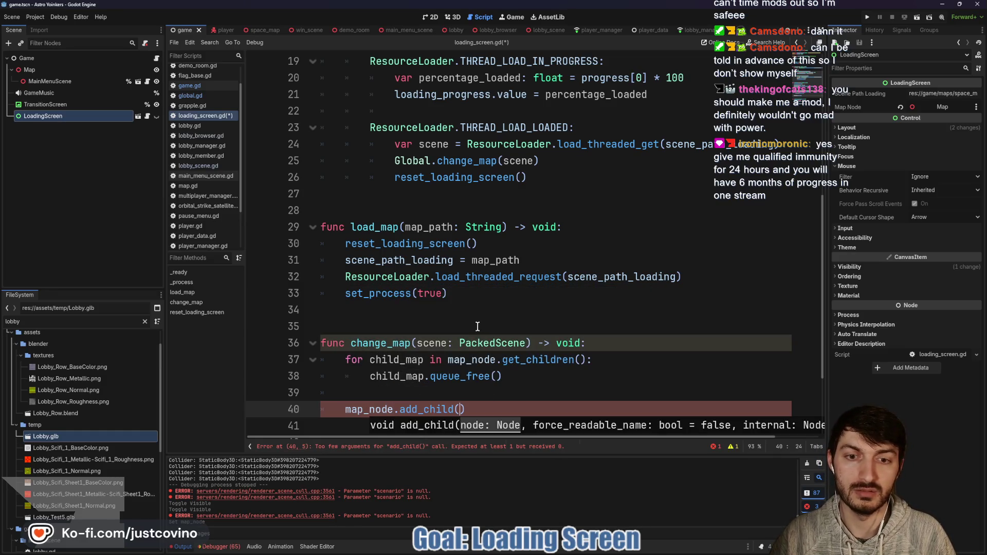
type("scene")
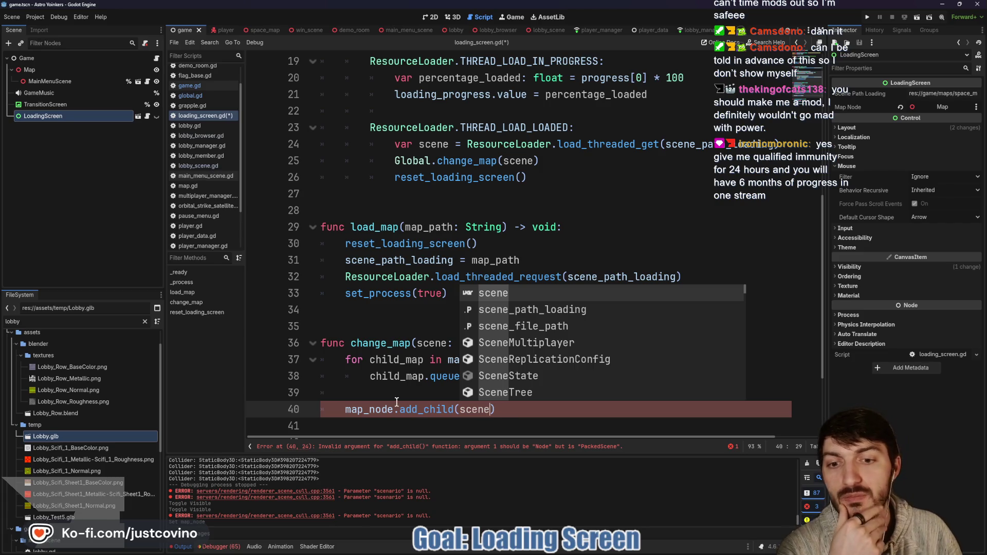
type(".inst")
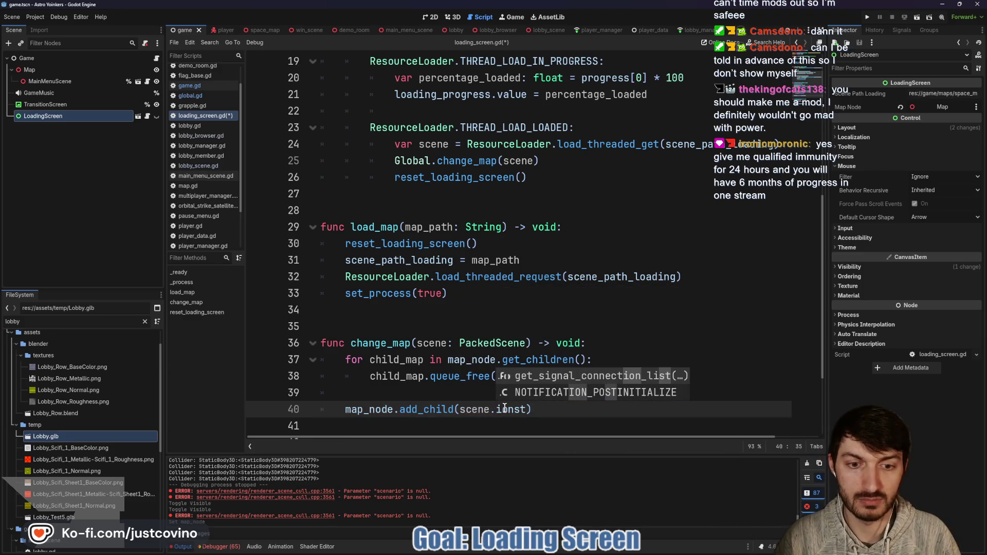
key("BackSpace")
key("BackSpace")
key("BackSpace")
type("nstantia")
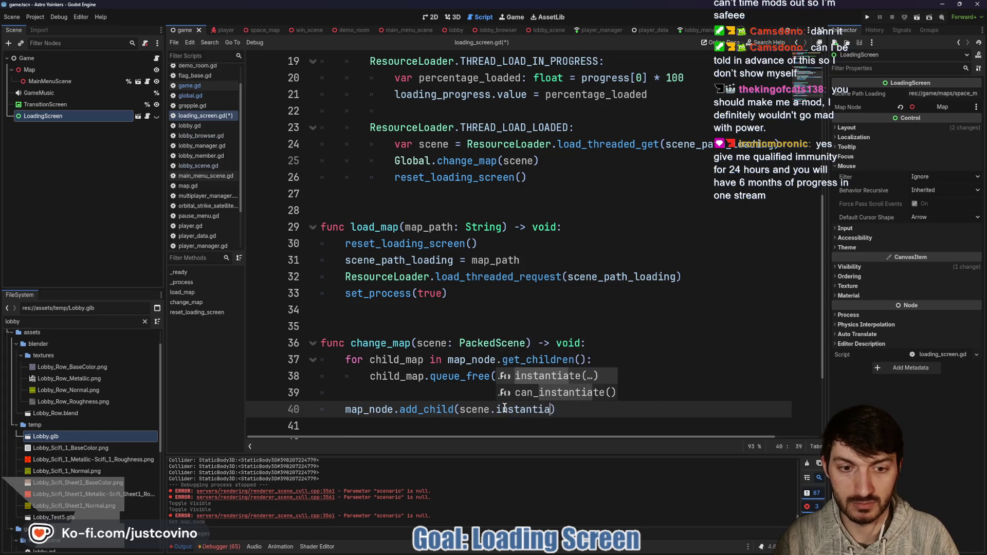
key("Return")
left_click(518, 390)
key("ctrl+s")
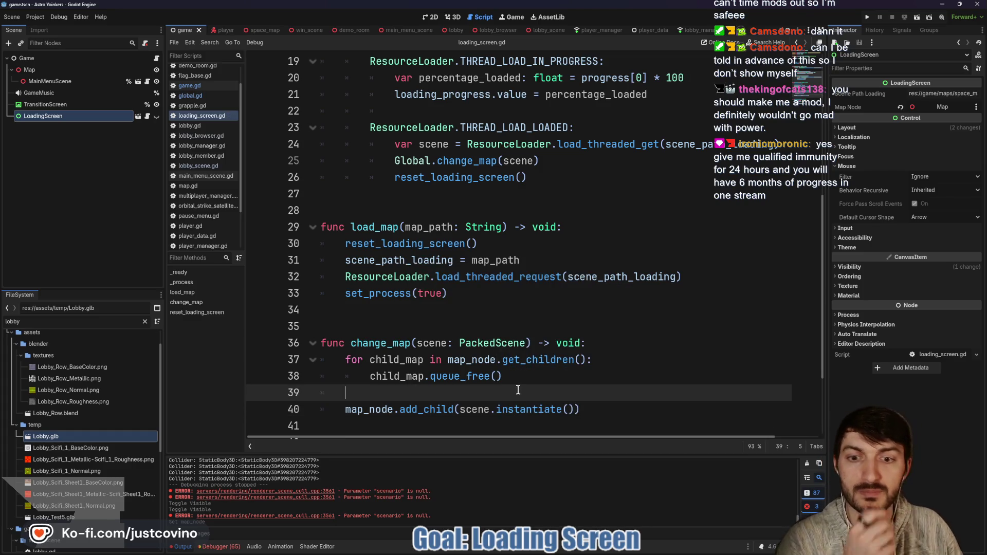
scroll(468, 358, "down", 1)
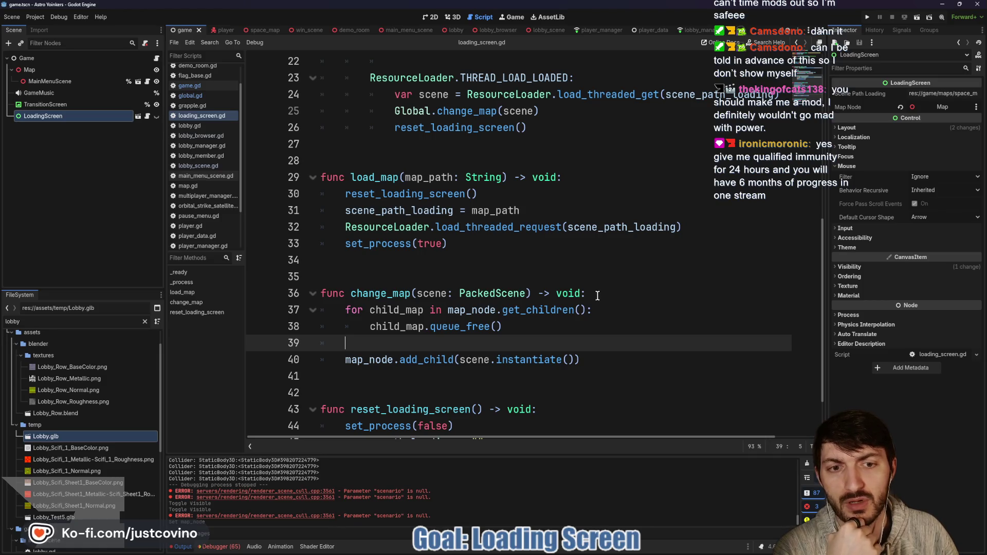
Insert set_process(false) as the first line of change_map and save the script
scroll(483, 144, "up", 2)
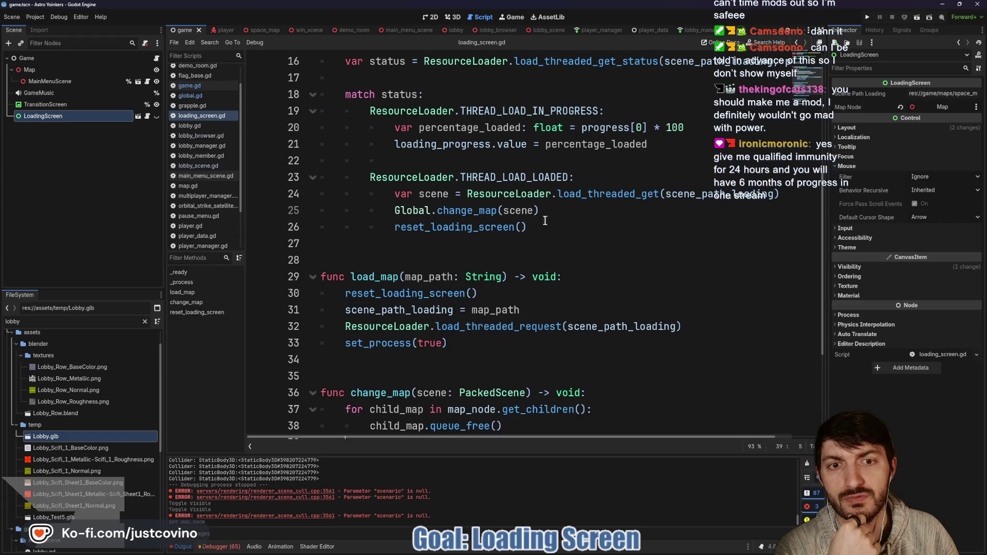
left_click_drag(545, 214, 350, 209)
scroll(539, 262, "down", 3)
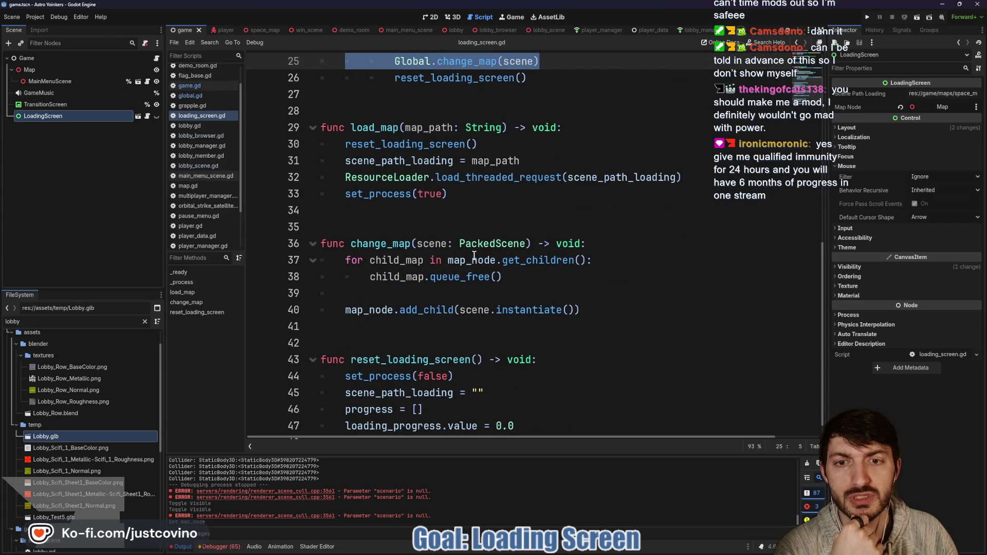
scroll(583, 252, "up", 1)
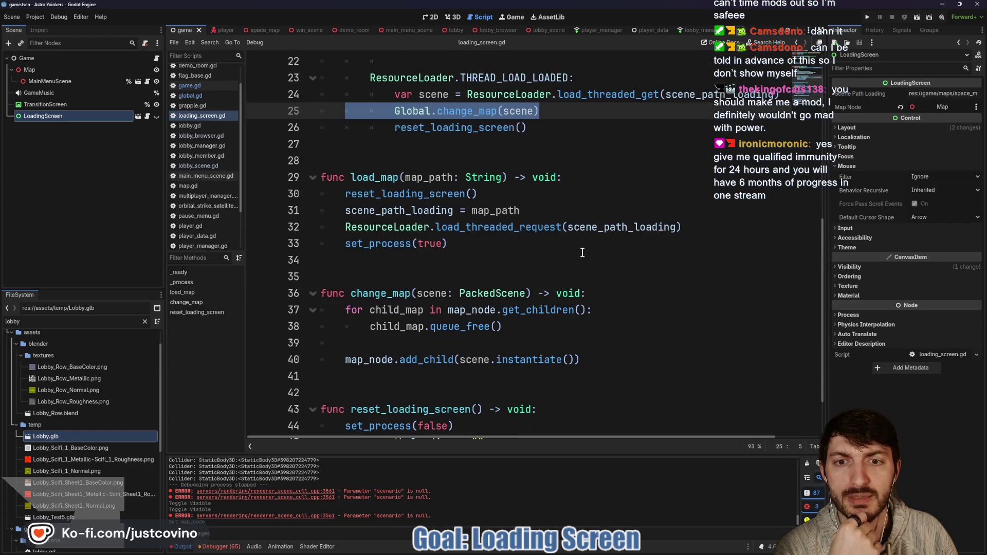
left_click(593, 292)
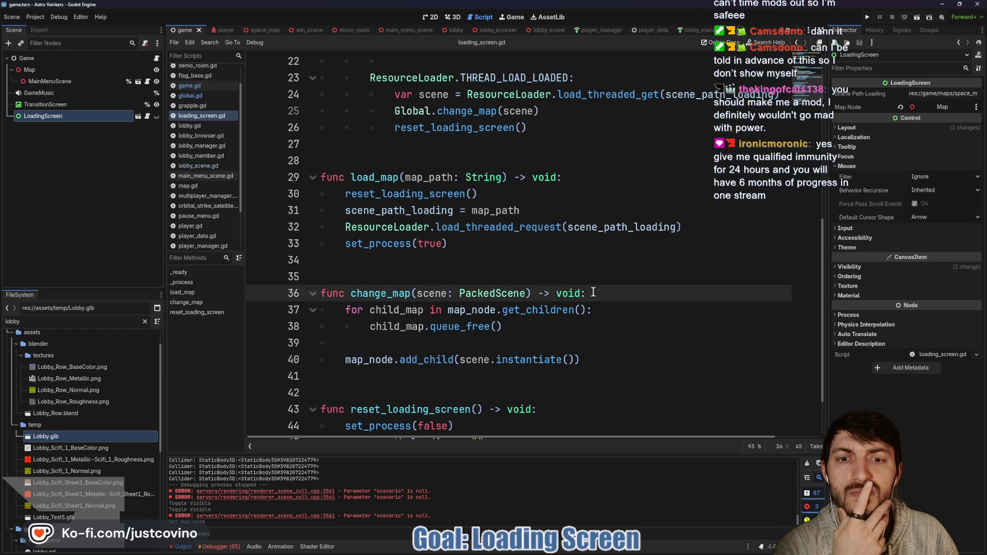
key("Return")
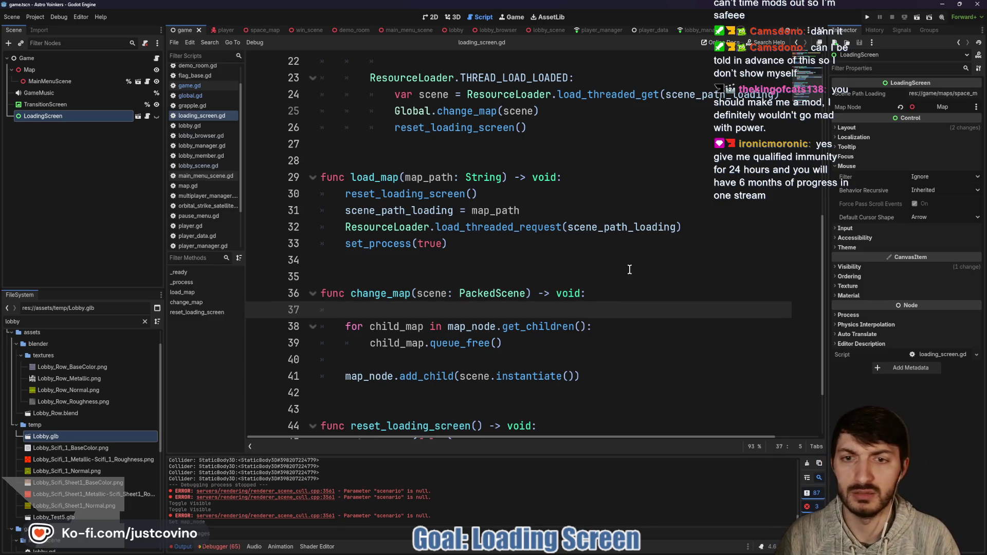
type("set)pr")
key("BackSpace")
key("BackSpace")
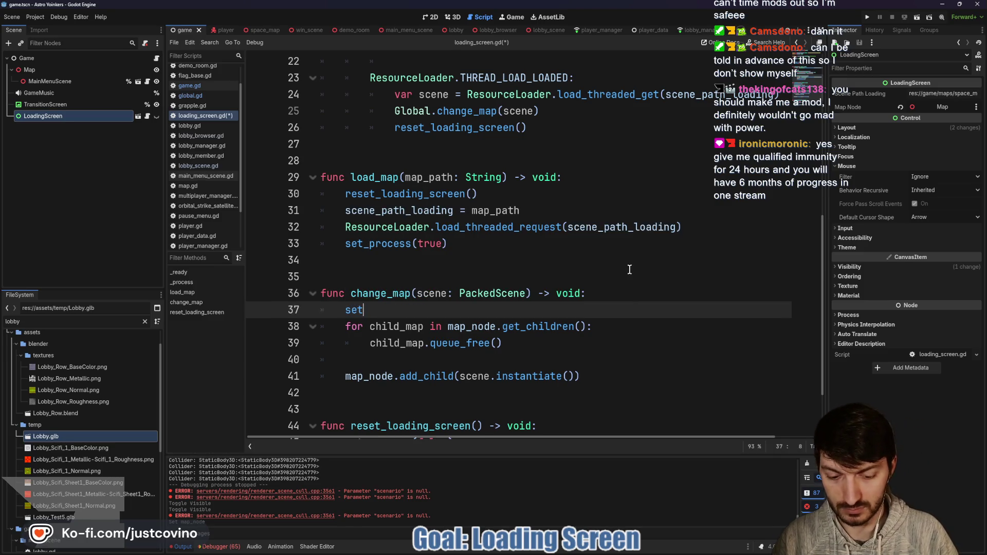
type("_proce")
key("Return")
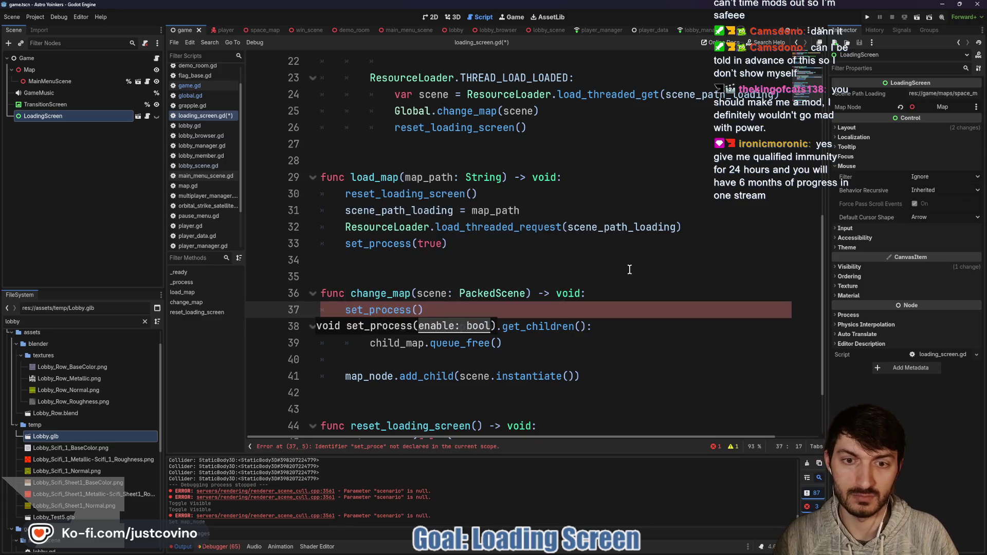
type("fa")
key("Return")
key("End")
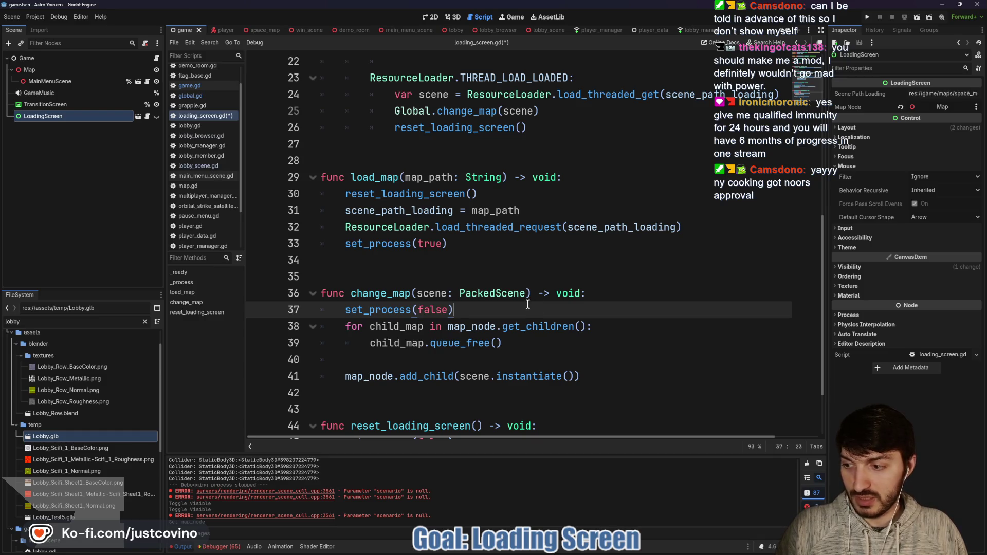
key("ctrl+s")
scroll(527, 304, "up", 1)
Replace Global.change_map(scene) on line 25 with the local change_map(scene) and save
mouse_move(526, 177)
left_mouse_down()
mouse_move(443, 176)
mouse_move(398, 160)
left_mouse_up()
left_click_drag(538, 161, 396, 161)
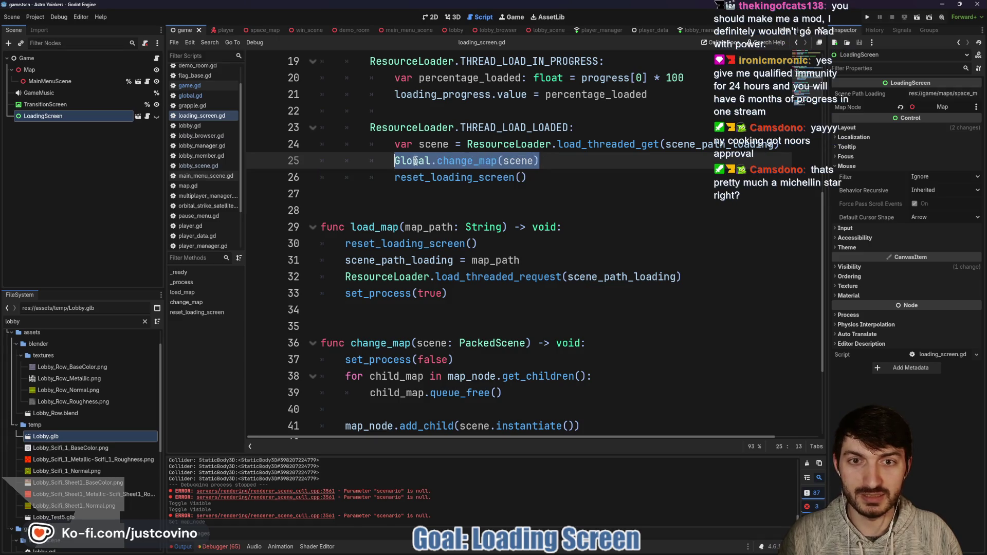
type("chan")
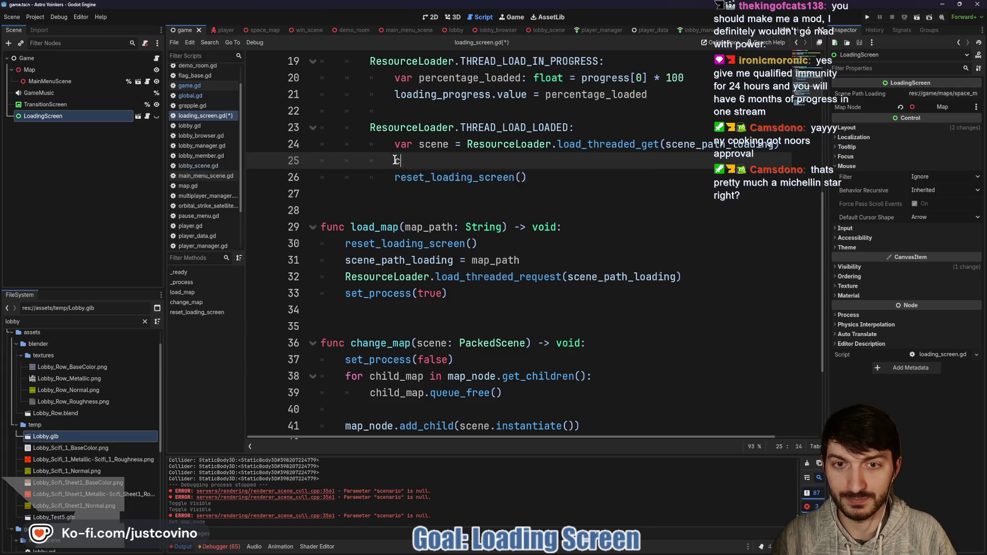
key("Return")
type("scene")
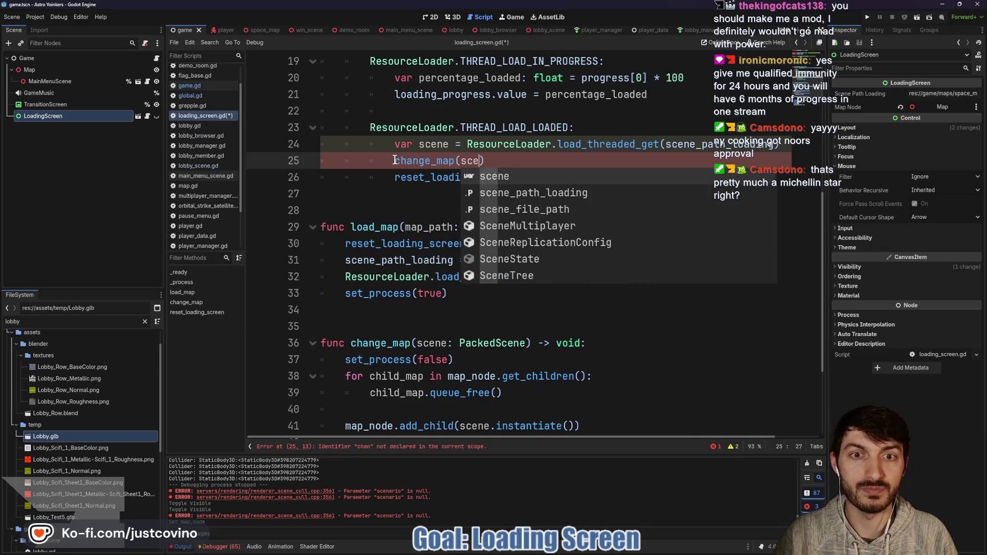
type(")")
key("ctrl+s")
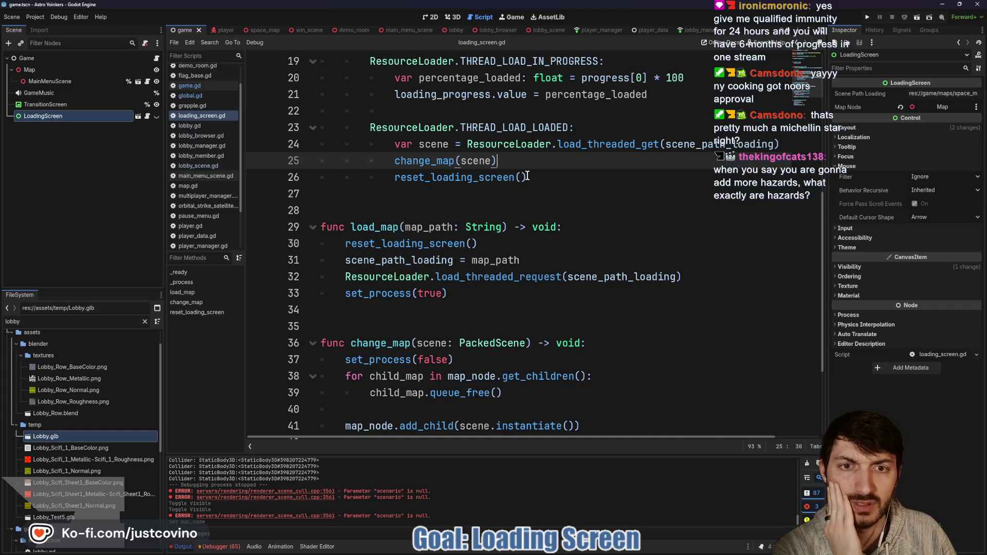
Delete the reset_loading_screen() call and the extra blank line above load_map, then save
left_click_drag(527, 178, 383, 180)
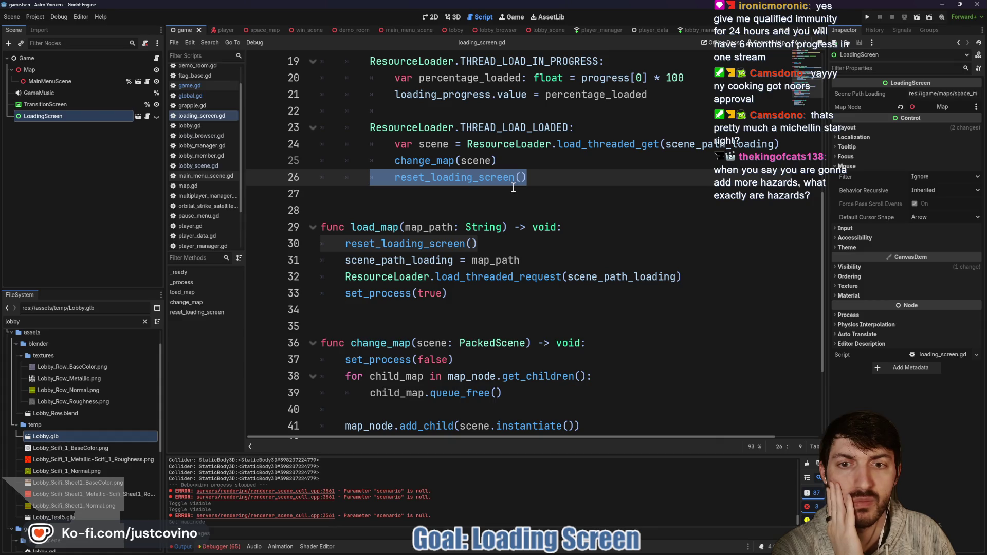
scroll(514, 188, "down", 1)
scroll(514, 188, "up", 1)
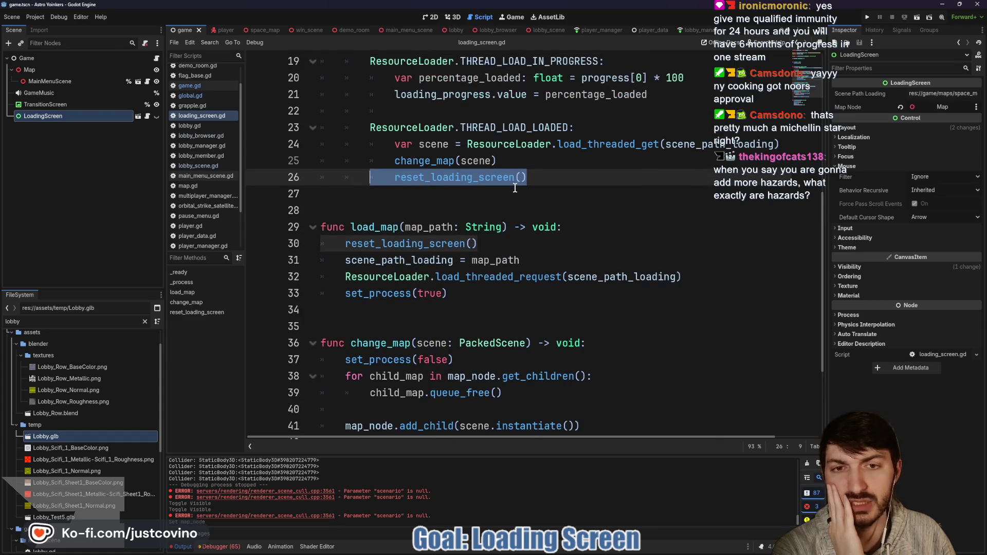
scroll(517, 190, "down", 3)
scroll(603, 206, "up", 1)
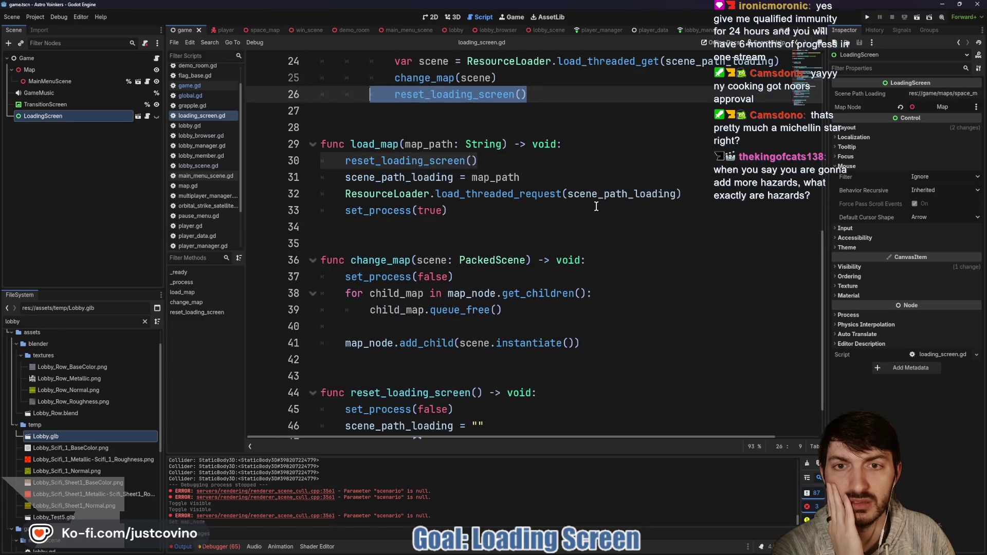
key("BackSpace")
scroll(565, 204, "up", 3)
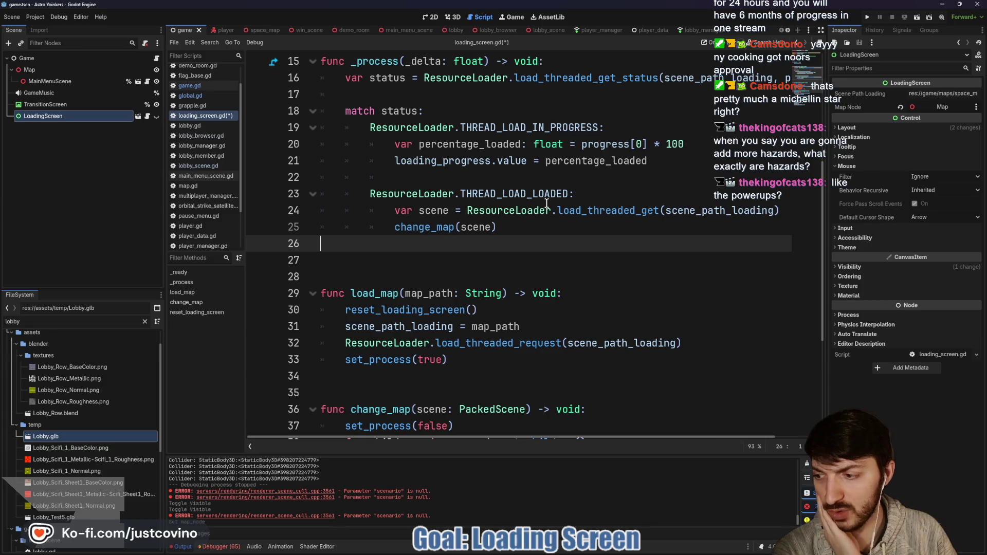
key("ctrl+s")
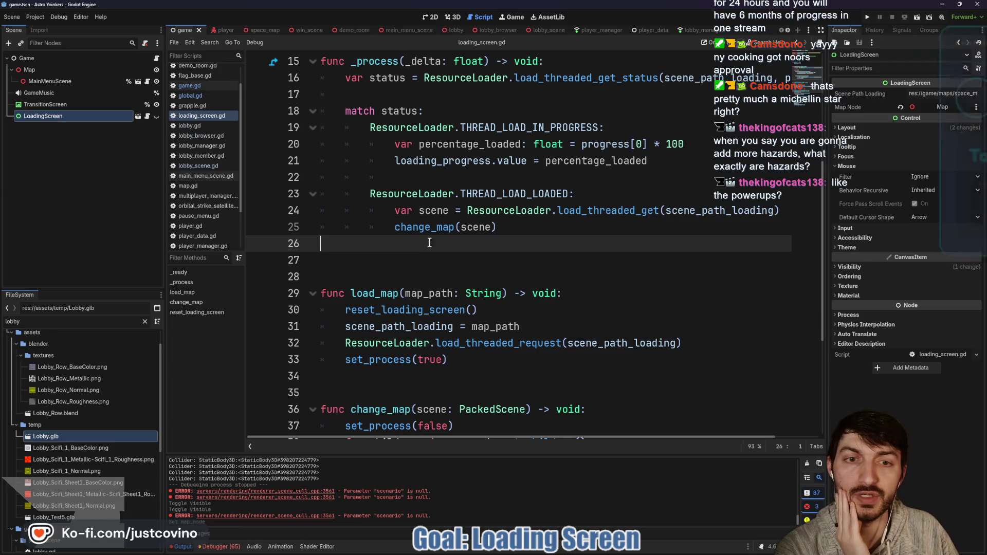
key("BackSpace")
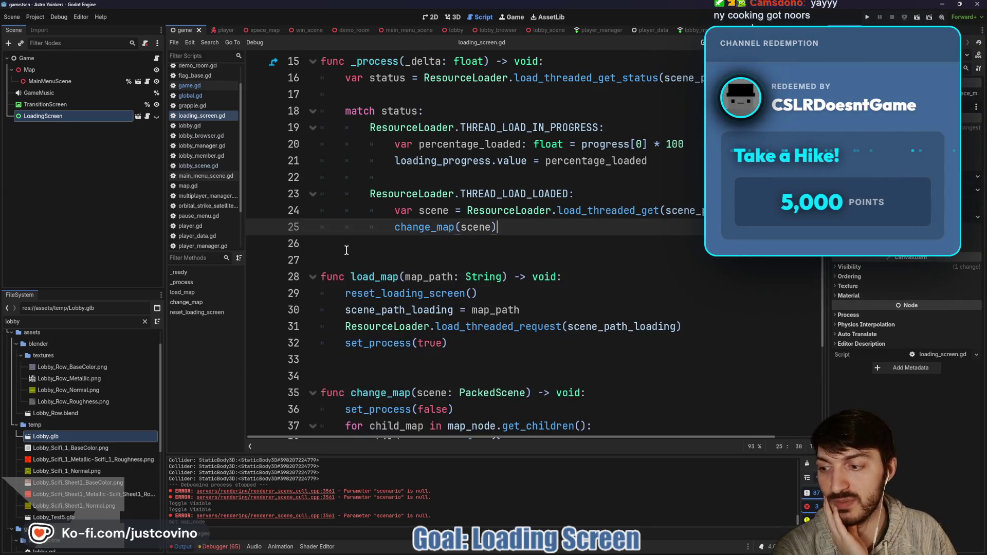
key("Down")
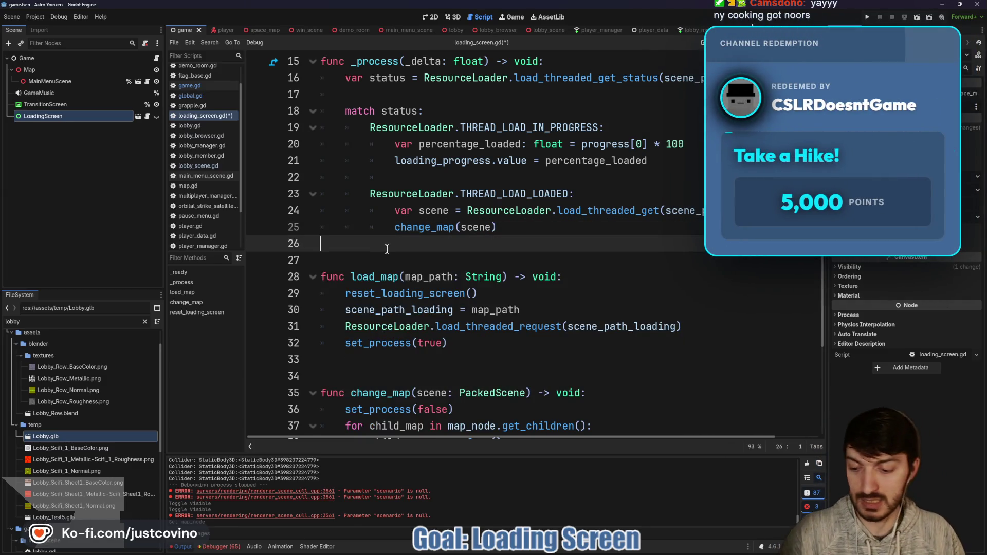
key("ctrl+s")
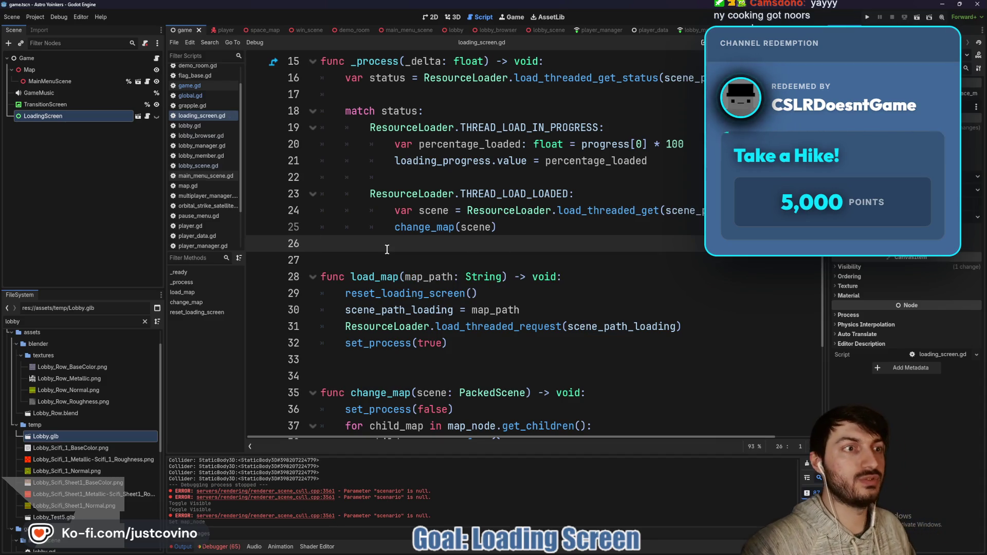
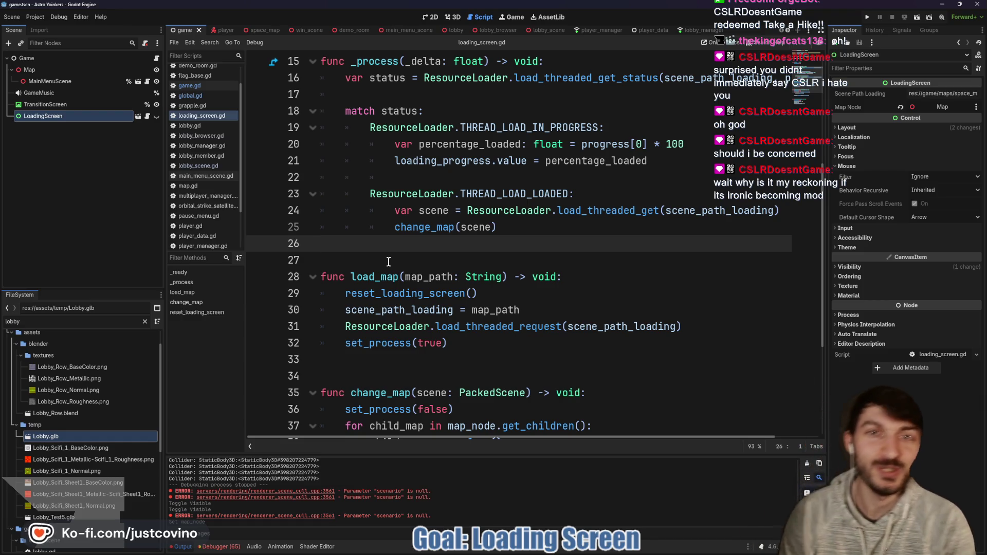
Select the map-swapping code in game.gd's _on_change_map function for copying
scroll(389, 262, "down", 4)
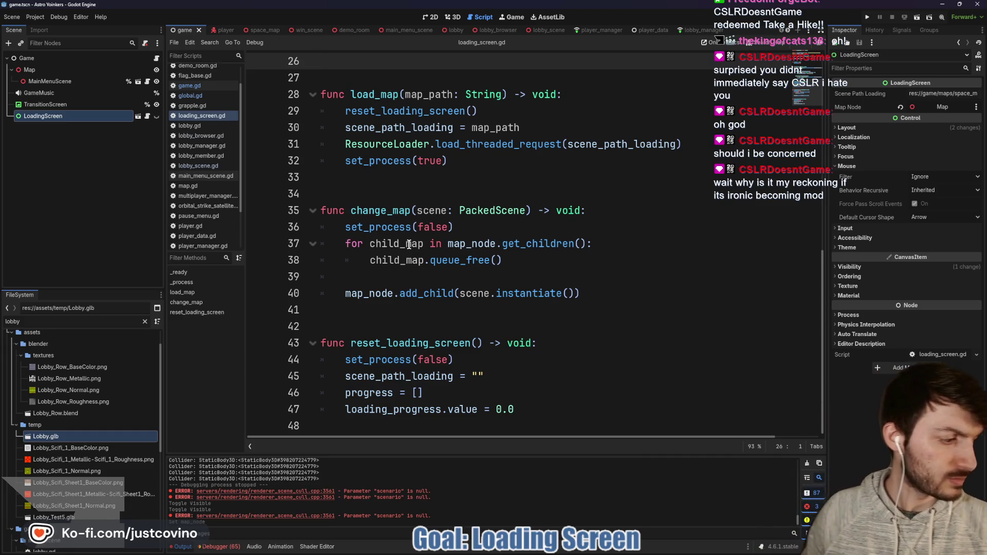
left_click(391, 315)
scroll(420, 284, "up", 2)
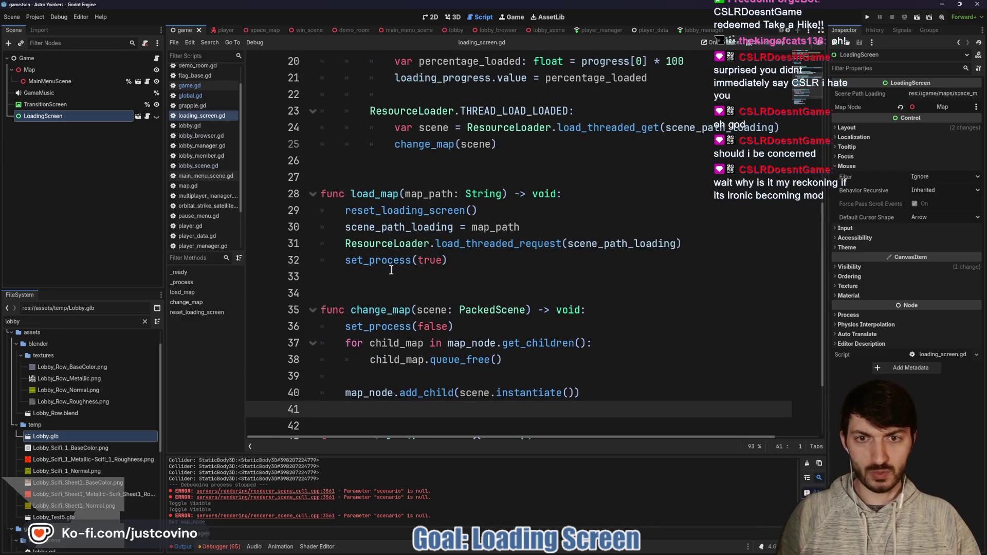
scroll(405, 248, "up", 3)
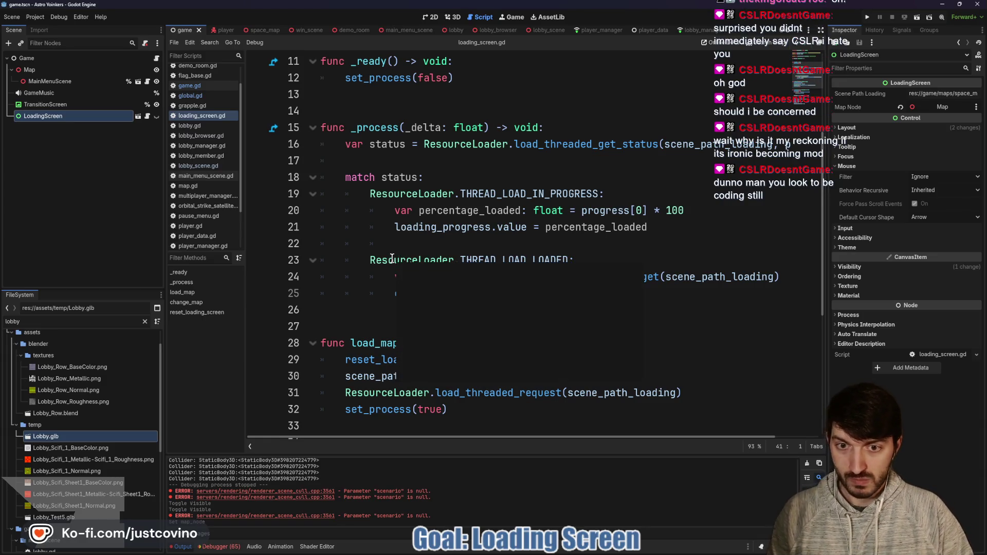
double_click(362, 343)
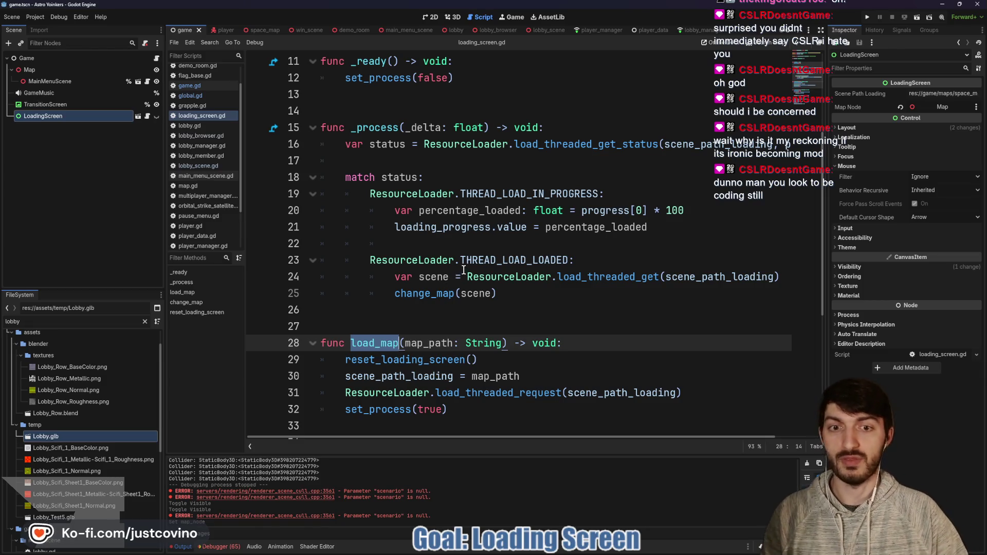
mouse_move(466, 271)
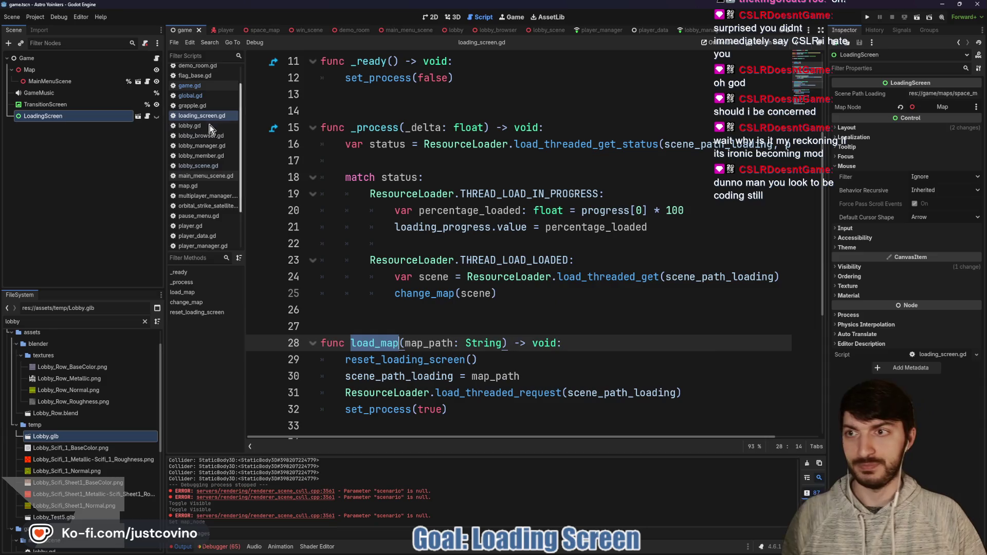
left_click(175, 83)
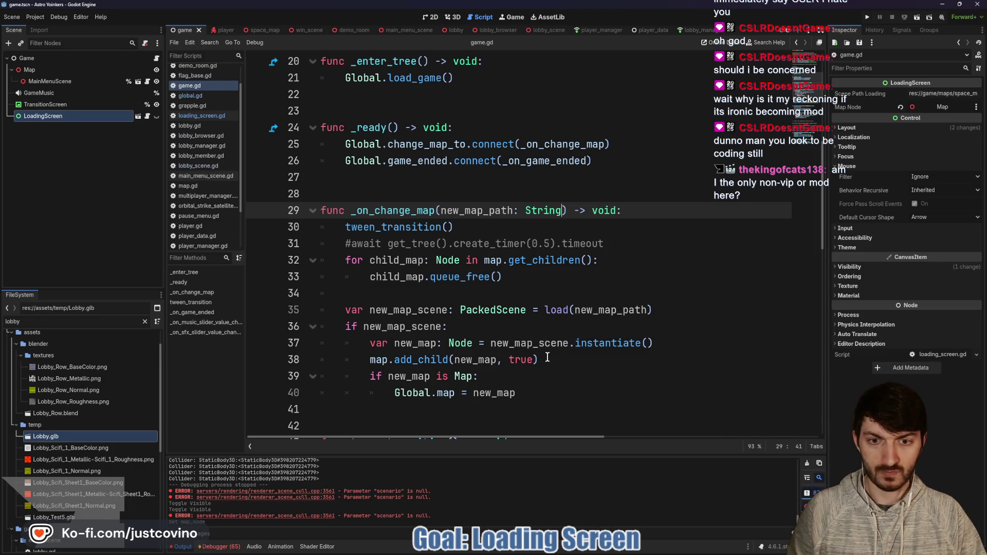
mouse_move(541, 386)
left_mouse_down()
mouse_move(488, 391)
mouse_move(315, 312)
mouse_move(308, 251)
left_mouse_up()
key("ctrl+c")
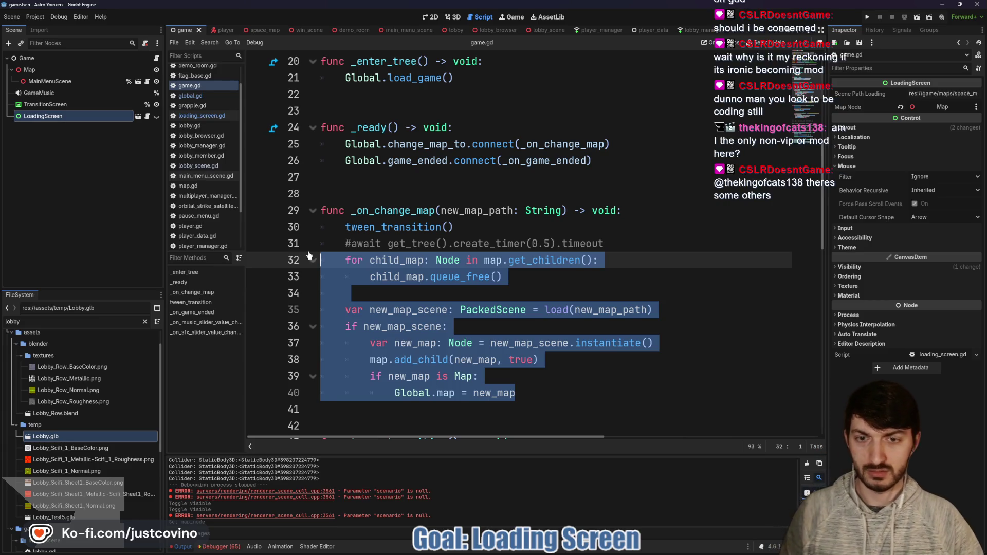
Paste that code over the old body of change_map in loading_screen.gd
left_click(147, 116)
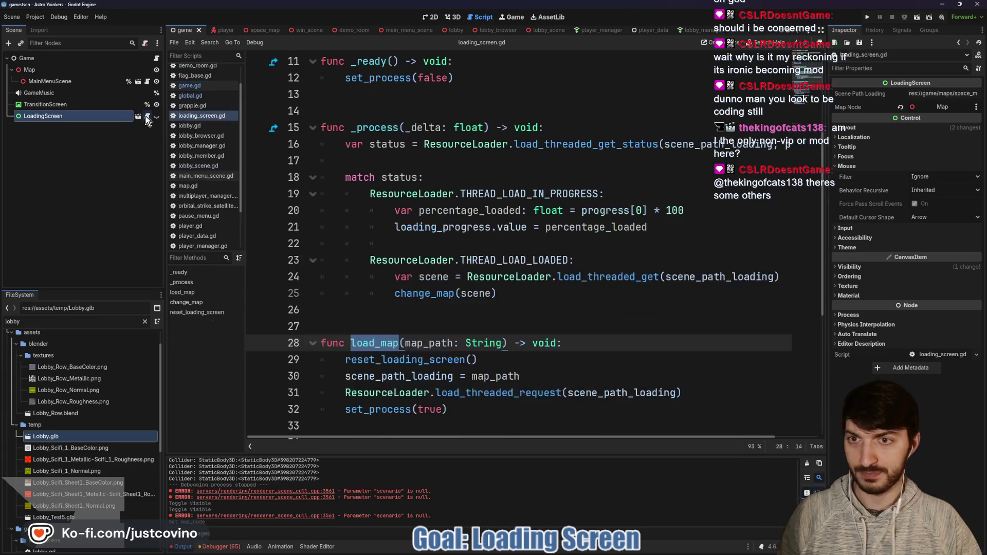
scroll(404, 293, "down", 2)
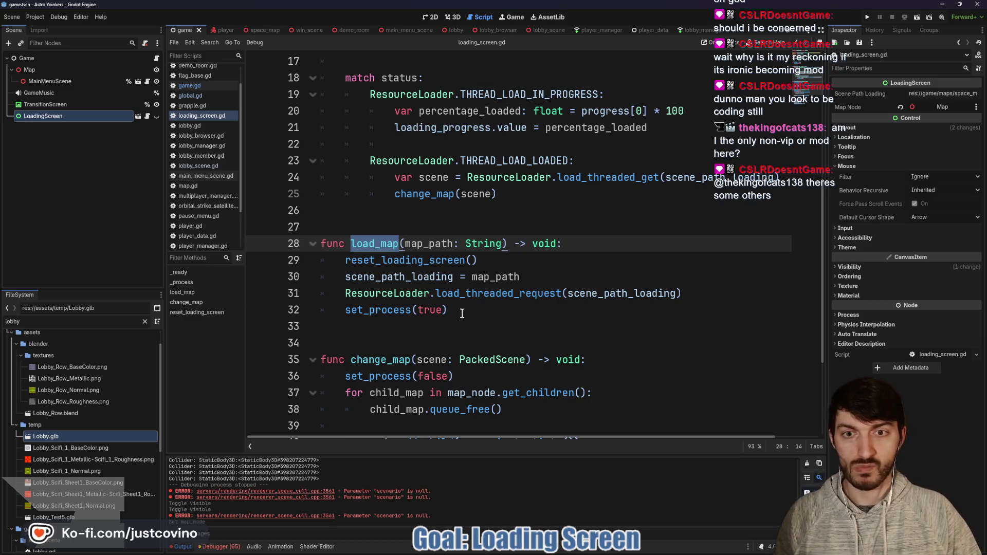
scroll(463, 303, "down", 3)
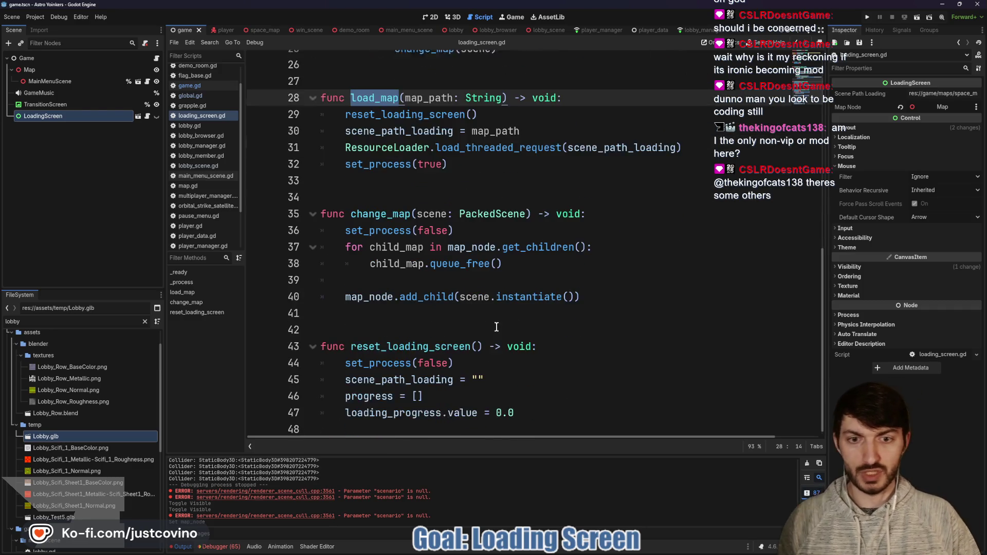
mouse_move(597, 294)
left_mouse_down()
mouse_move(329, 260)
mouse_move(326, 249)
left_mouse_up()
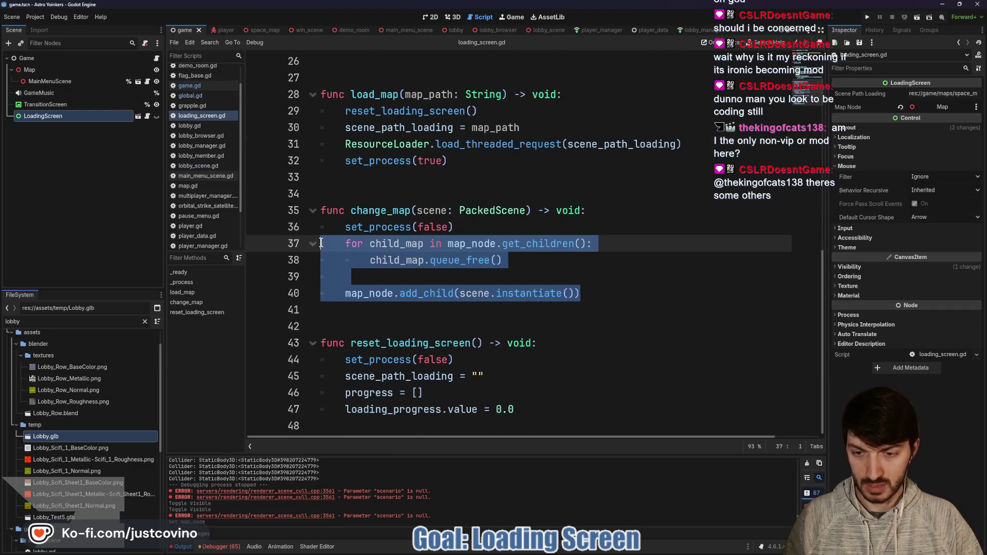
key("ctrl+v")
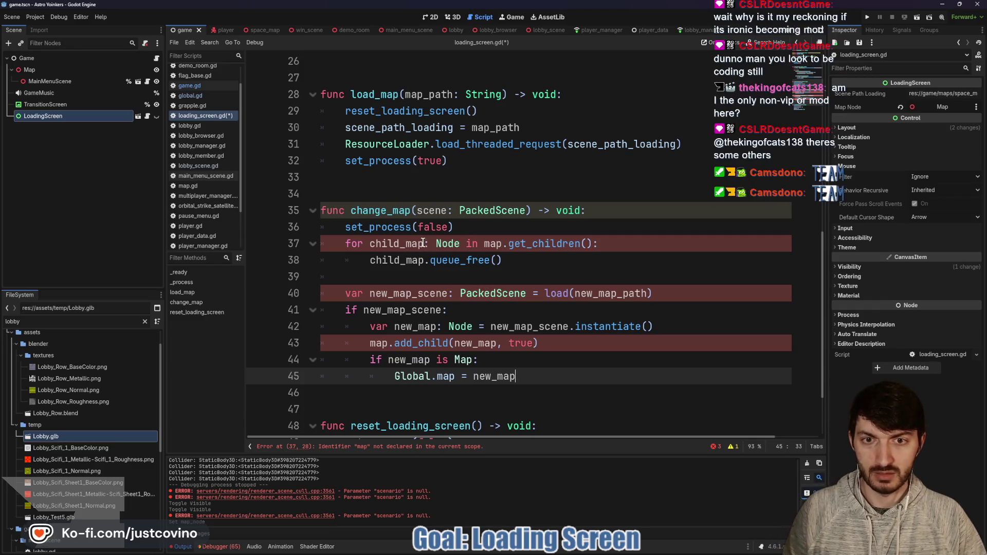
Rename map to map_node in the child-freeing loop and on line 43
left_click(504, 243)
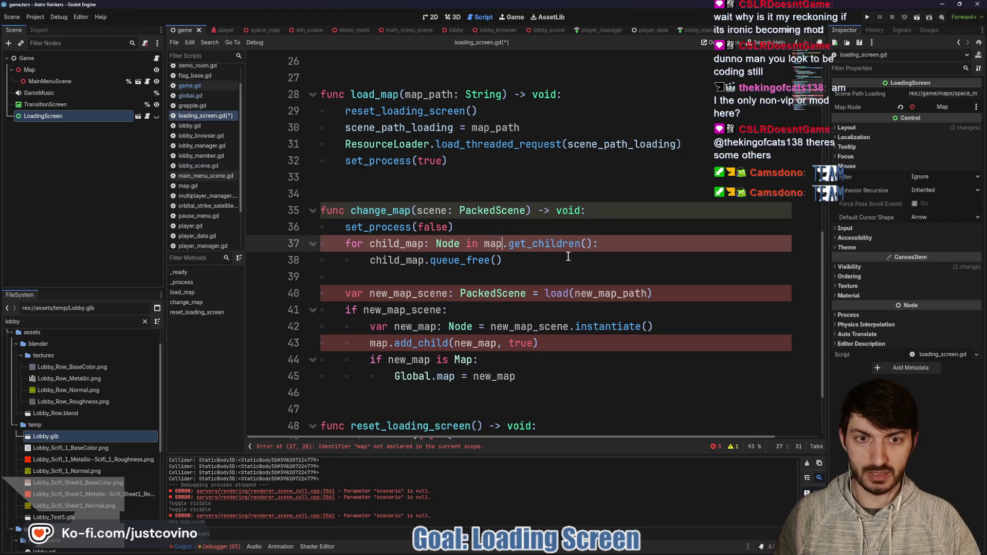
type("_")
key("Return")
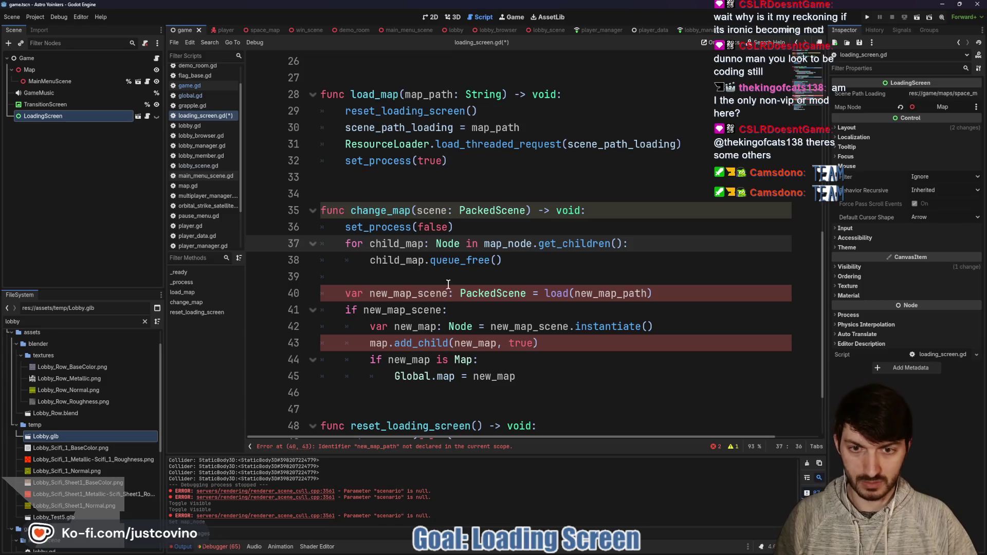
left_click(389, 343)
type("_node")
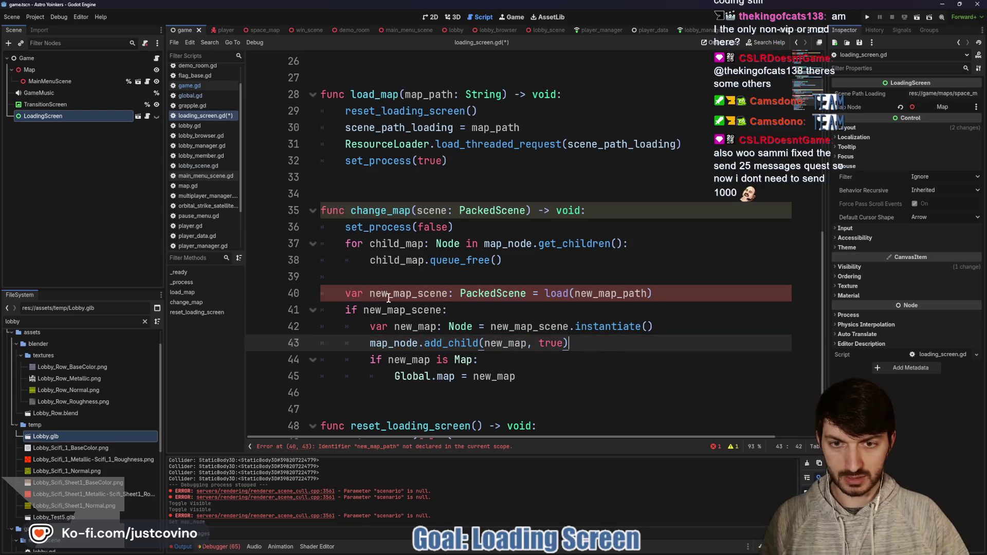
Delete the redundant load(new_map_path) line from change_map
left_click(362, 293)
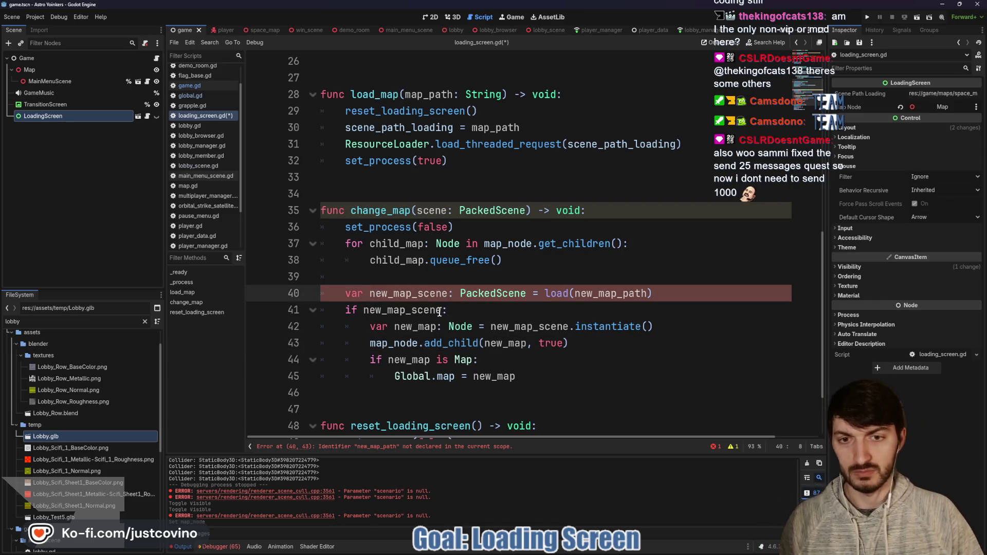
left_click(374, 278)
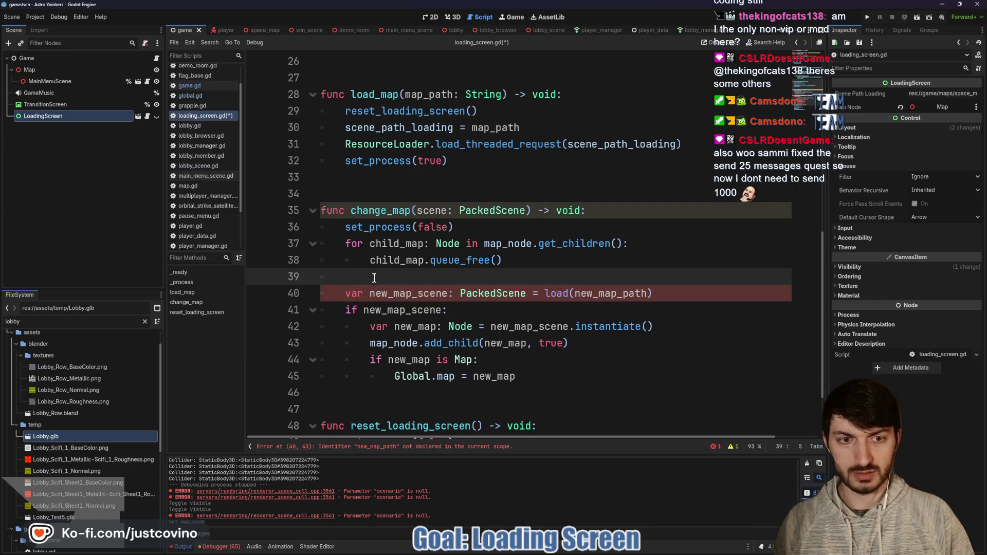
left_click(597, 294)
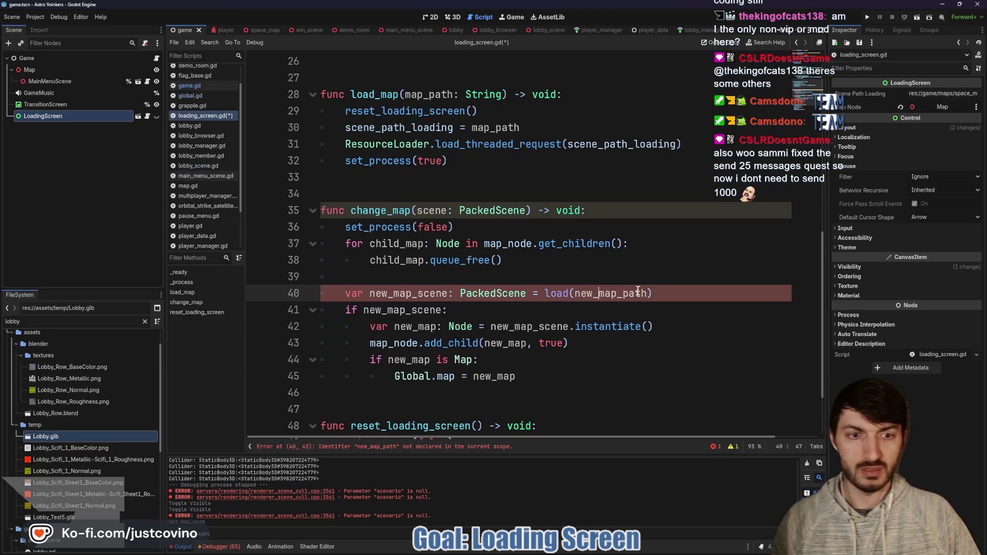
left_click_drag(647, 292, 573, 292)
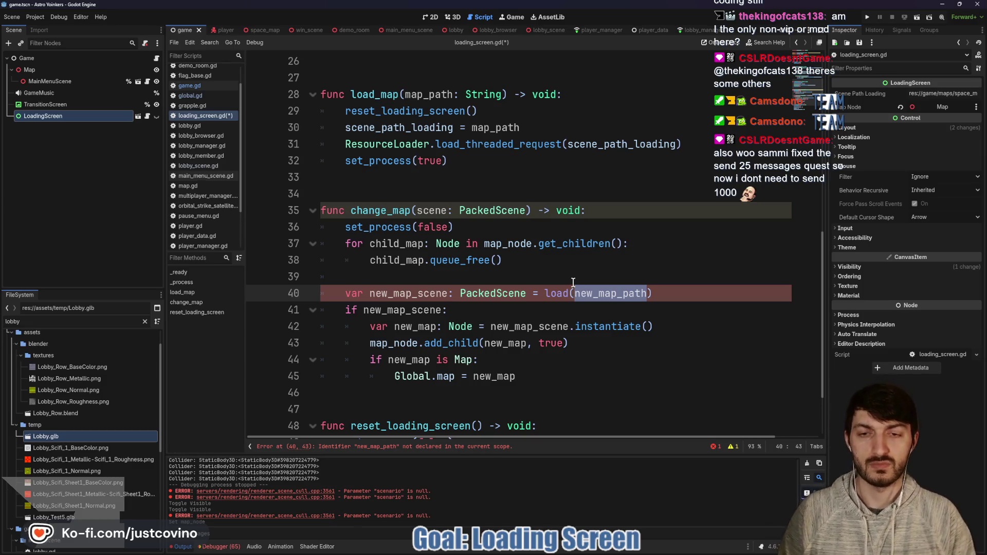
type("scene")
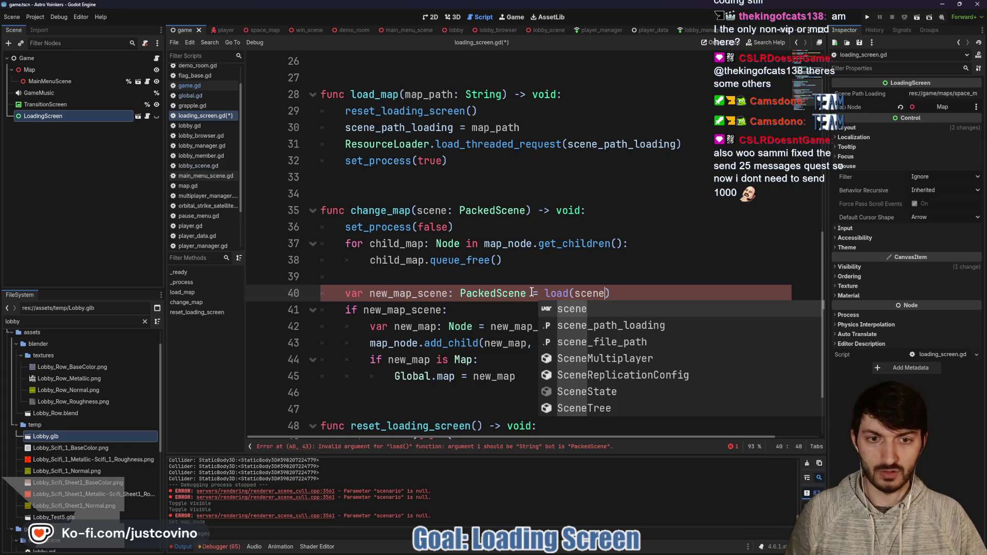
key("Escape")
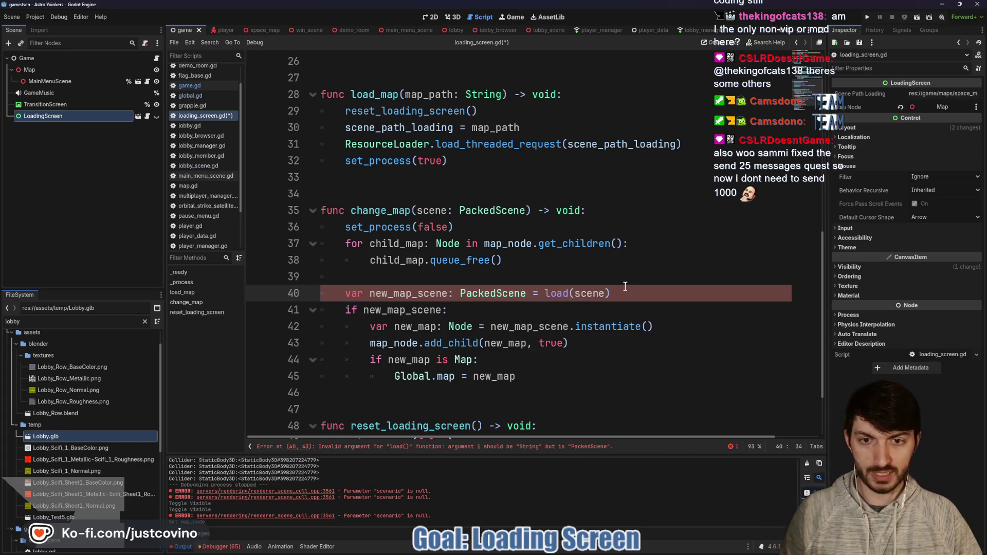
left_click_drag(611, 293, 335, 296)
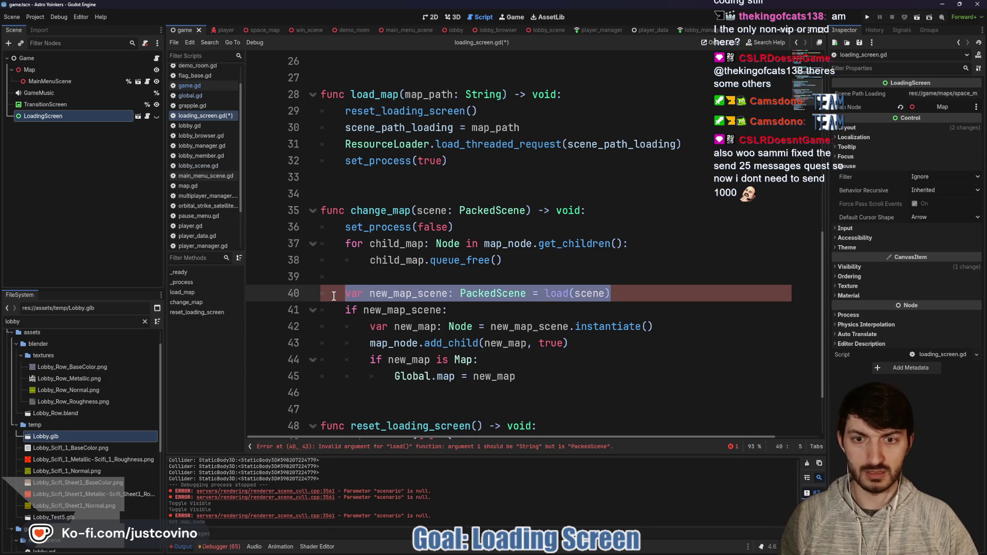
key("ctrl+x")
key("BackSpace")
key("BackSpace")
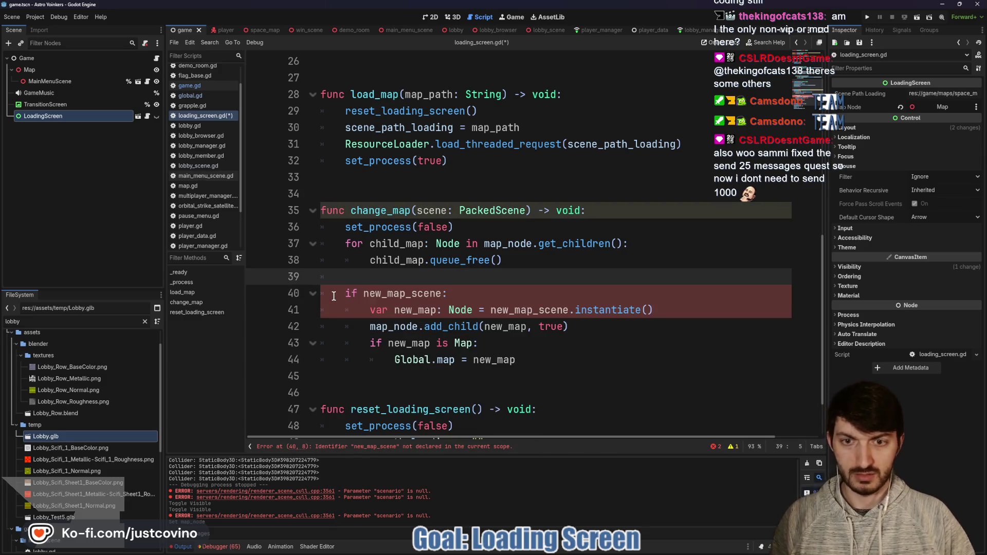
key("BackSpace")
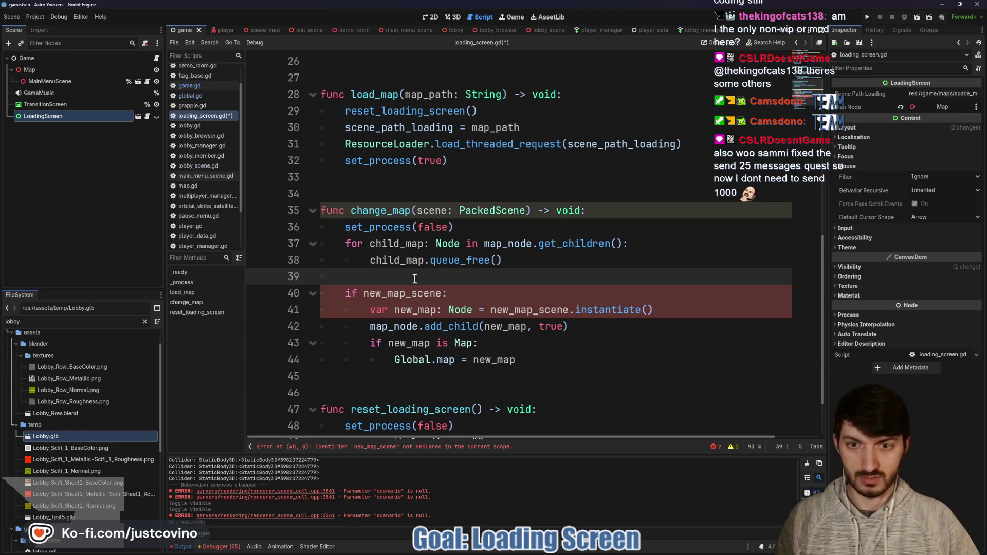
Replace new_map_scene with scene in the if condition and the instantiate call
left_click_drag(443, 293, 363, 293)
type("scene")
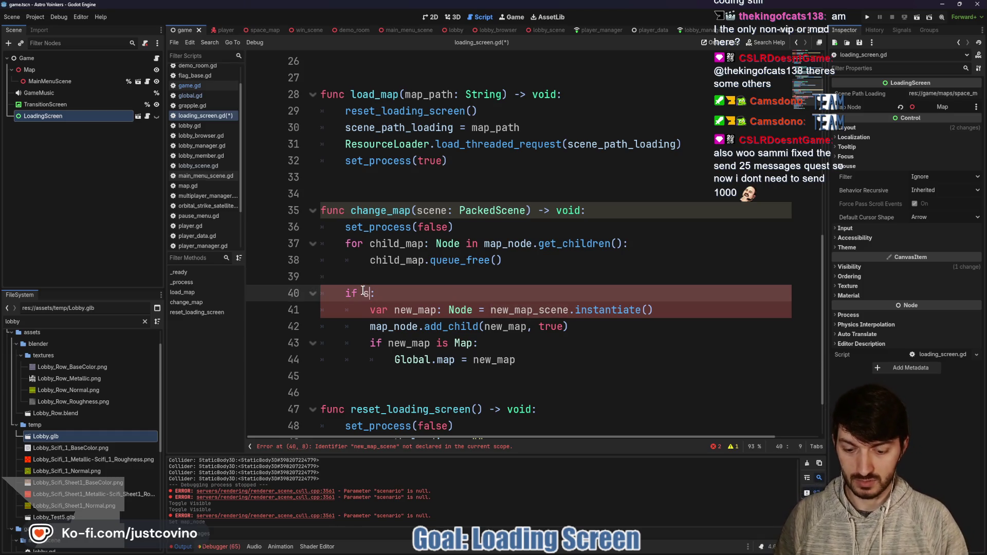
left_click(417, 278)
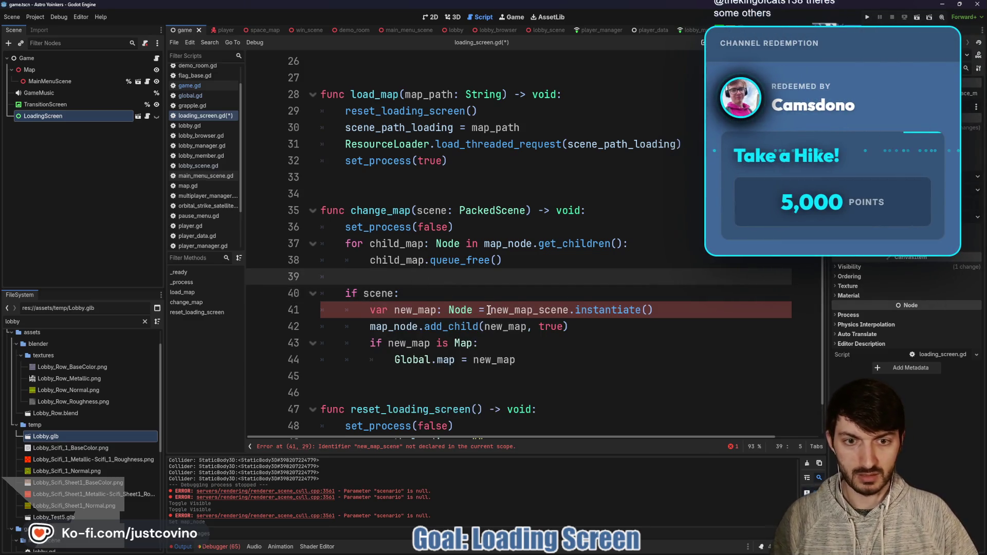
left_click_drag(490, 310, 569, 310)
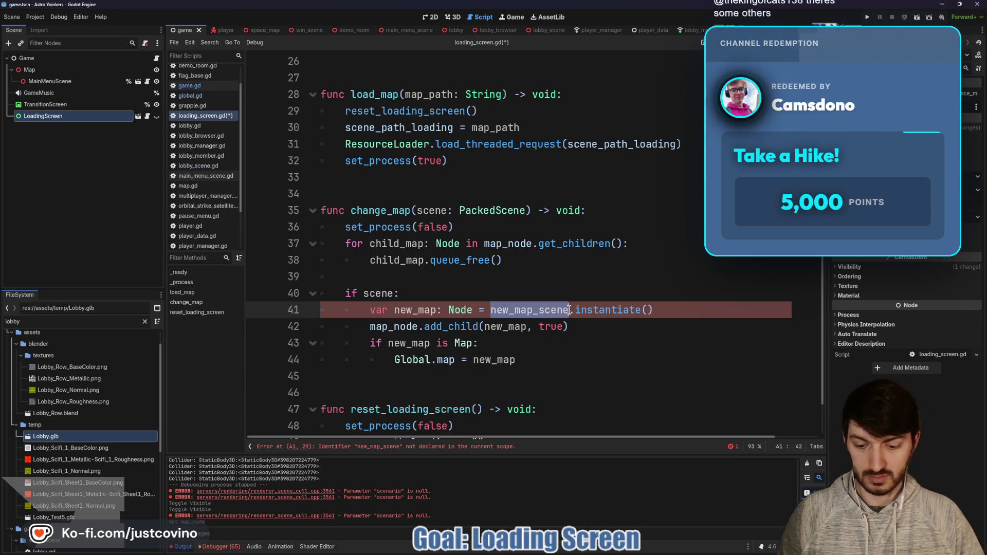
type("scene")
left_click(613, 311)
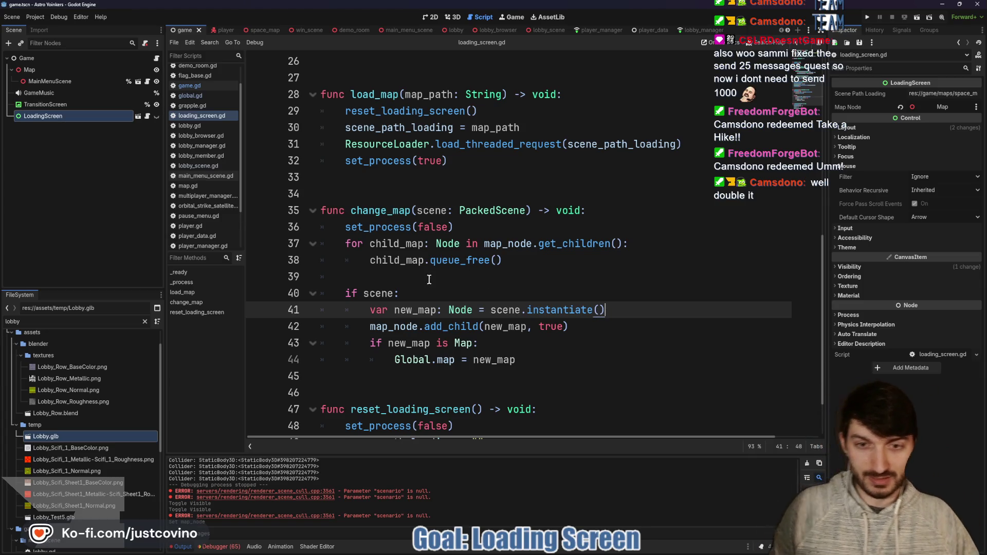
left_click(389, 276)
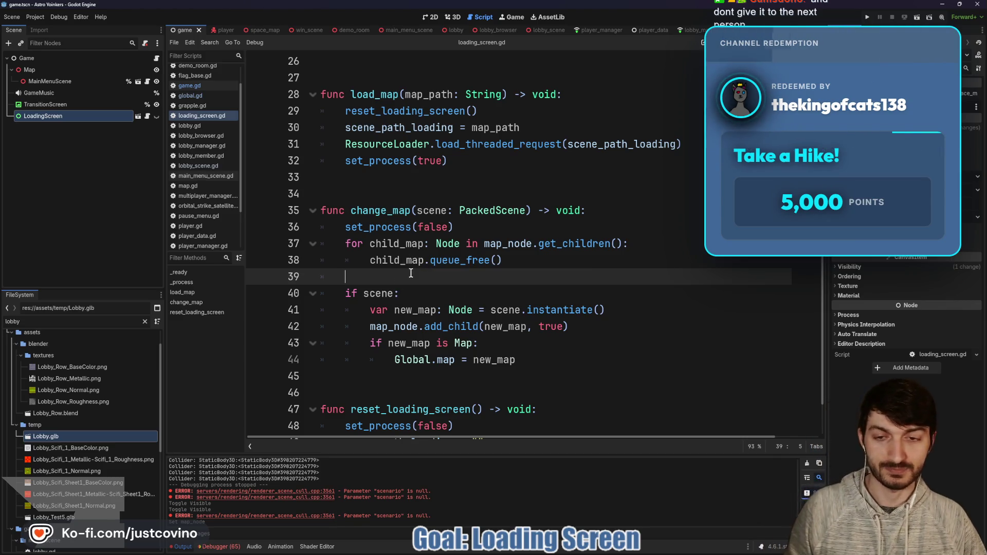
scroll(468, 295, "down", 2)
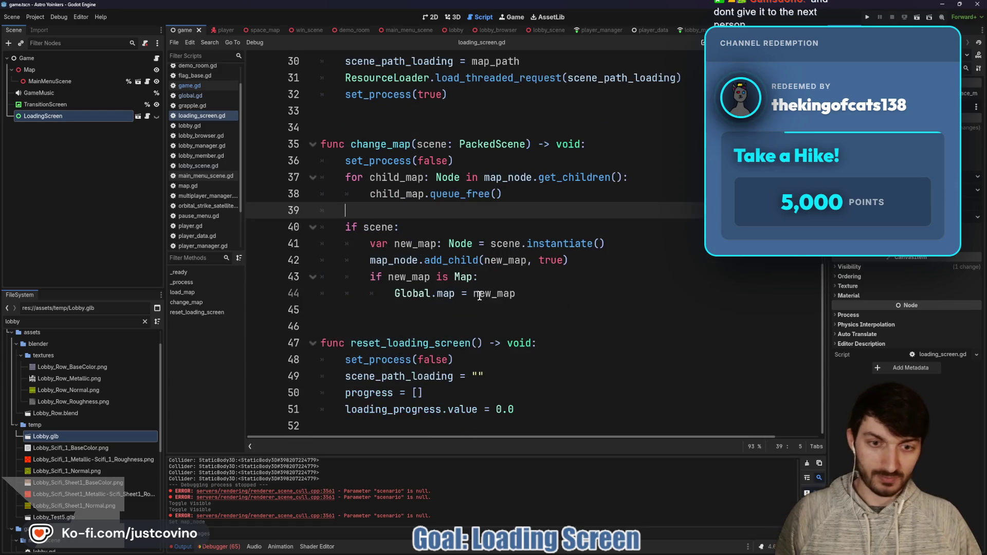
left_click(399, 323)
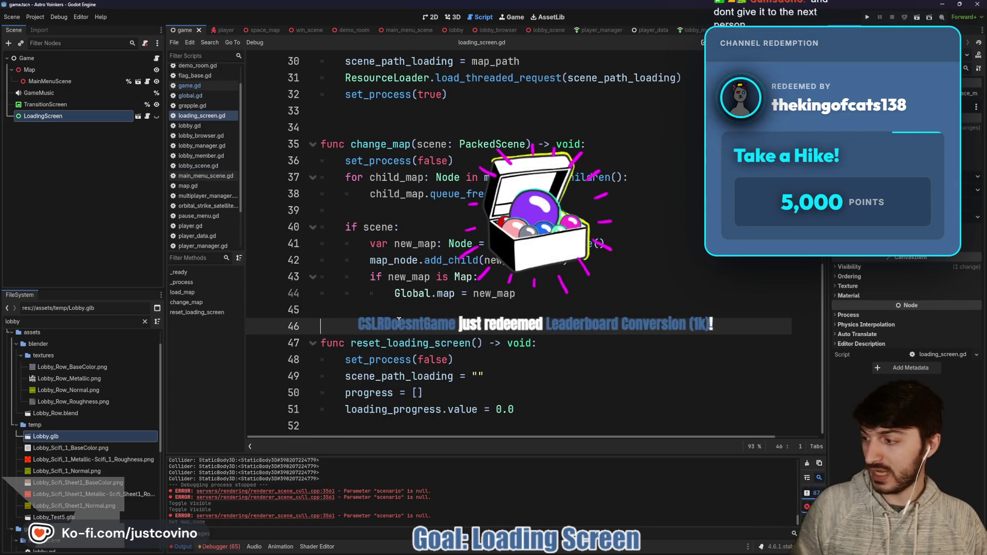
left_click(394, 314)
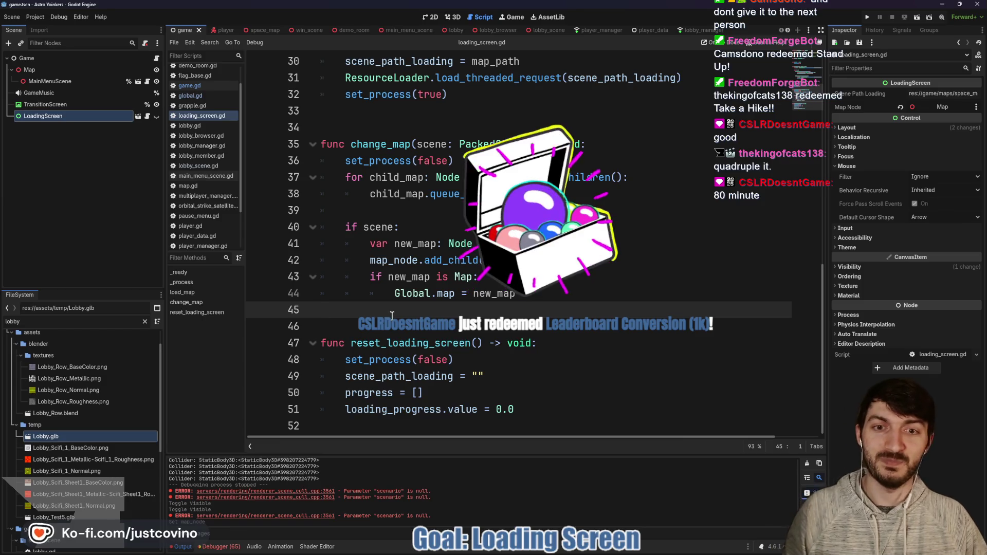
left_click(399, 217)
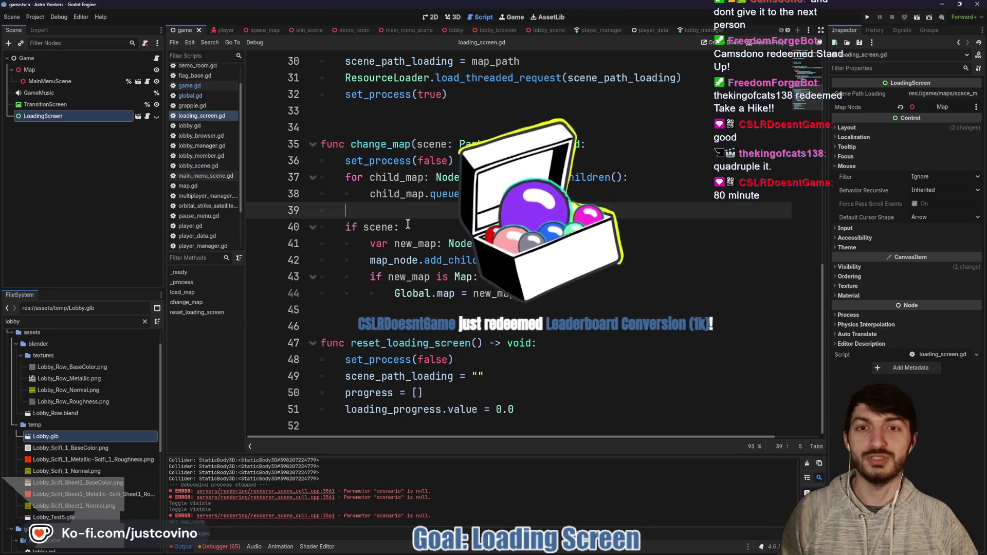
scroll(451, 281, "up", 3)
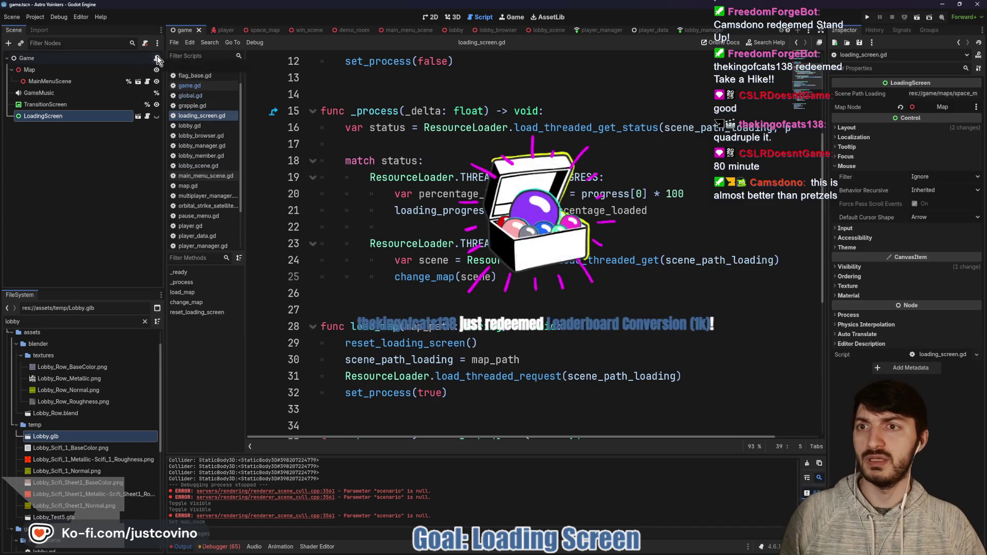
scroll(278, 248, "down", 4)
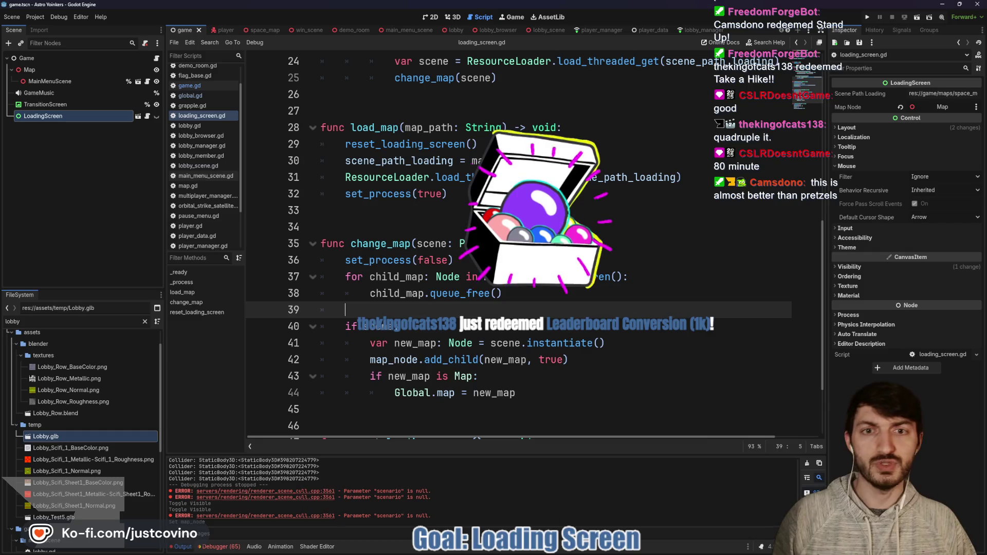
left_click(502, 138)
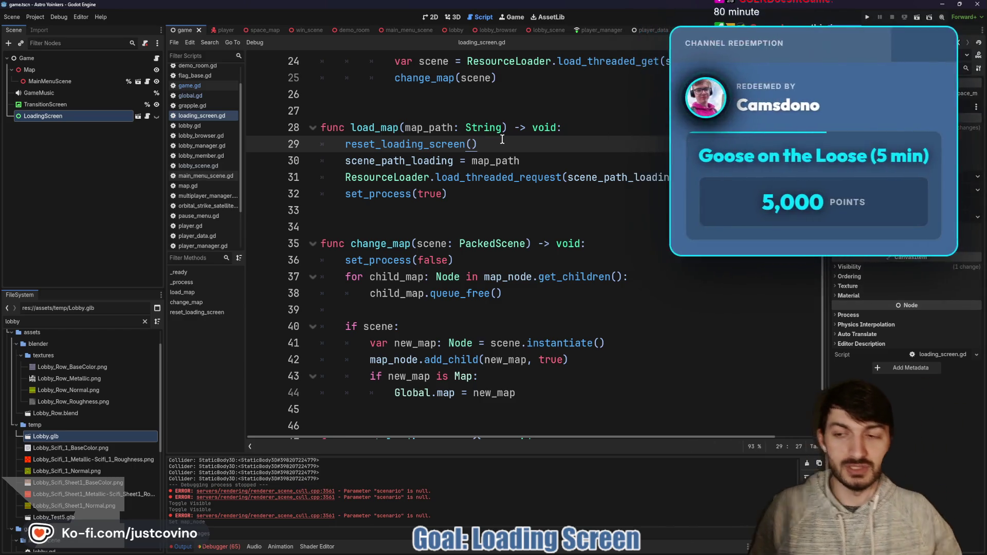
key("super")
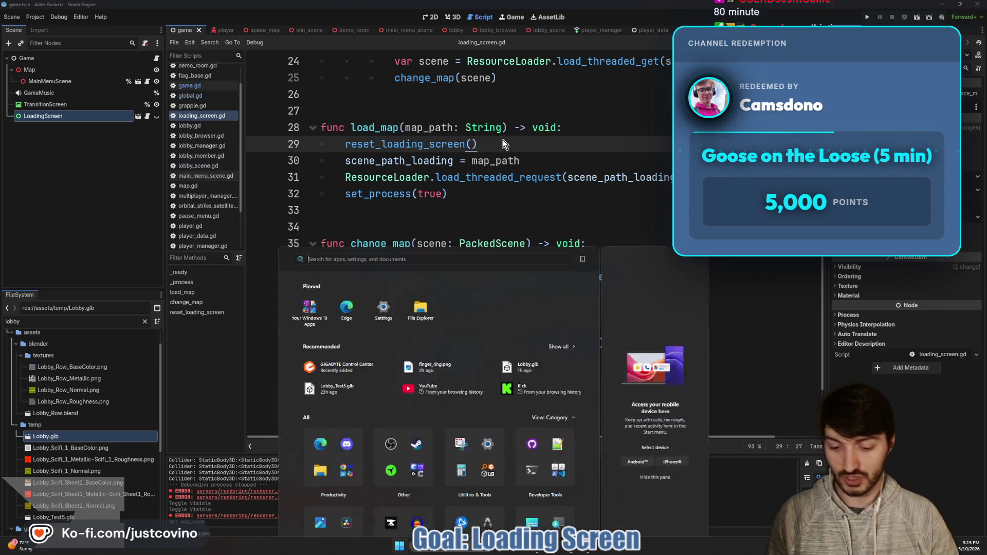
type("goose")
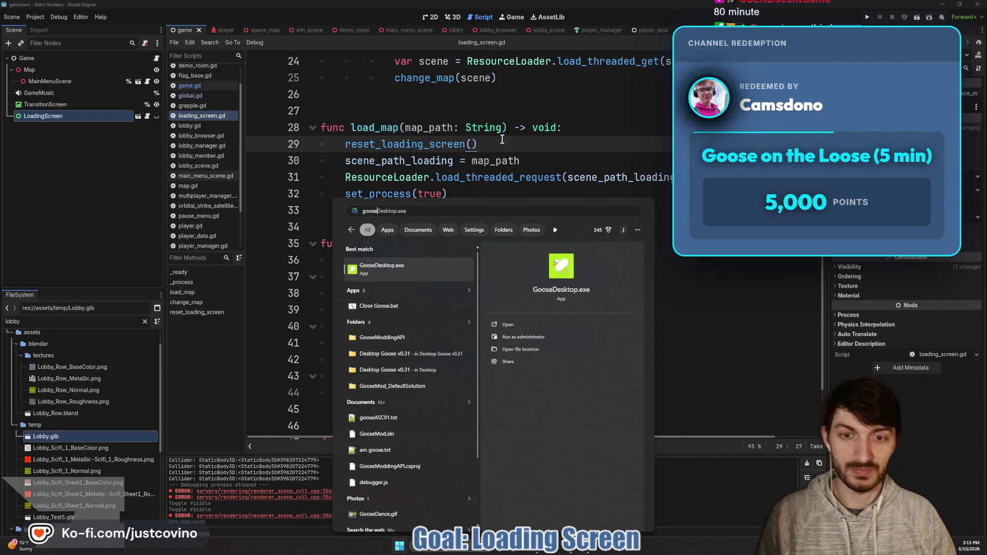
key("Return")
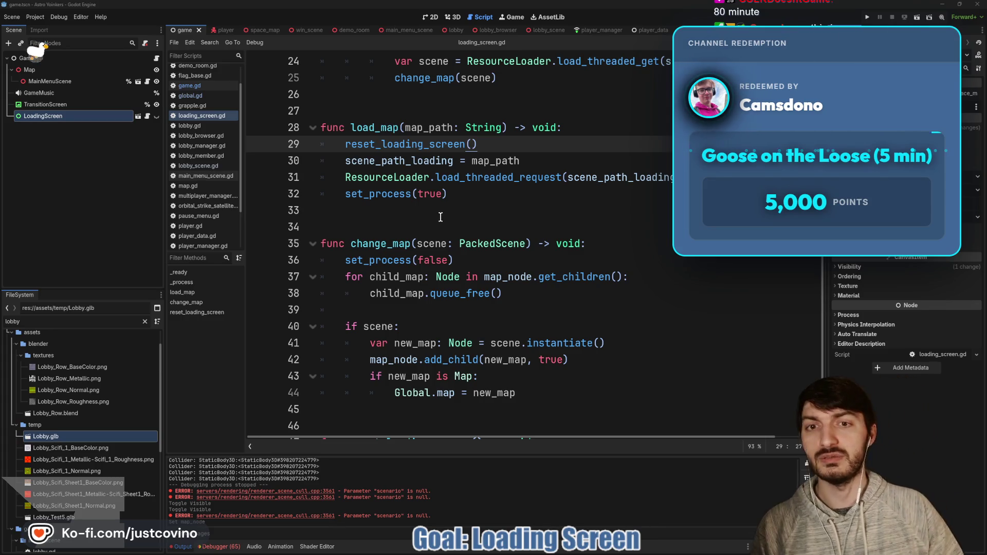
Add a show() call after reset_loading_screen() in load_map
left_click(408, 215)
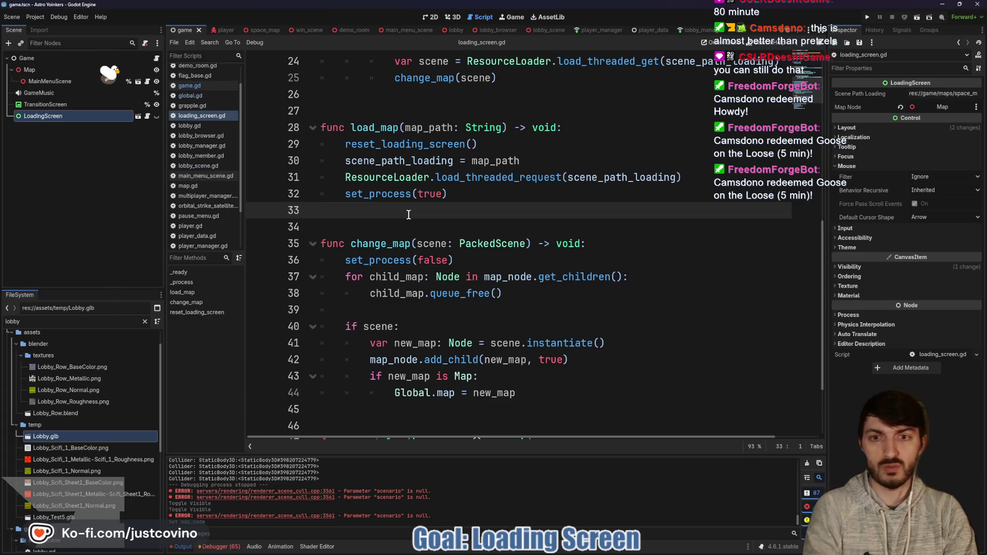
double_click(376, 128)
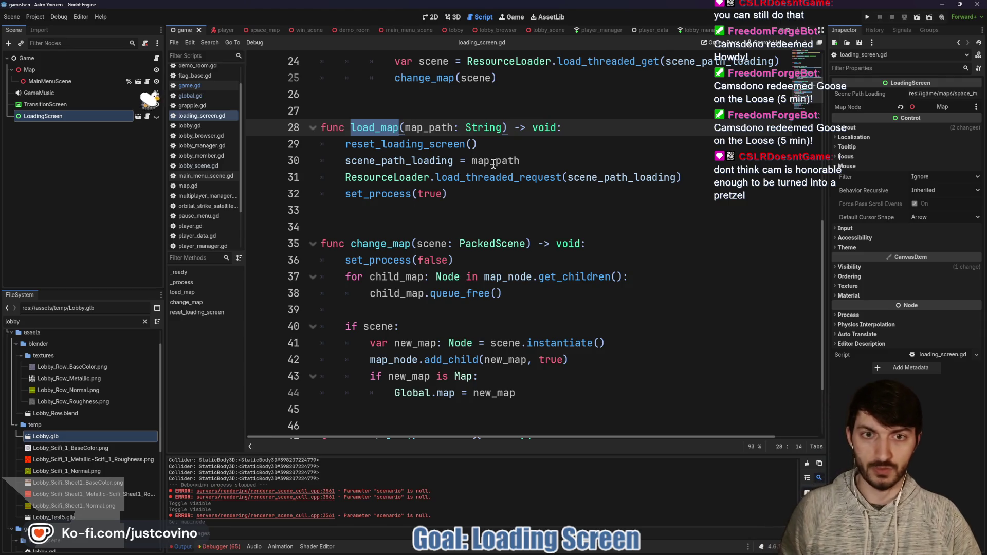
left_click(496, 145)
key("Return")
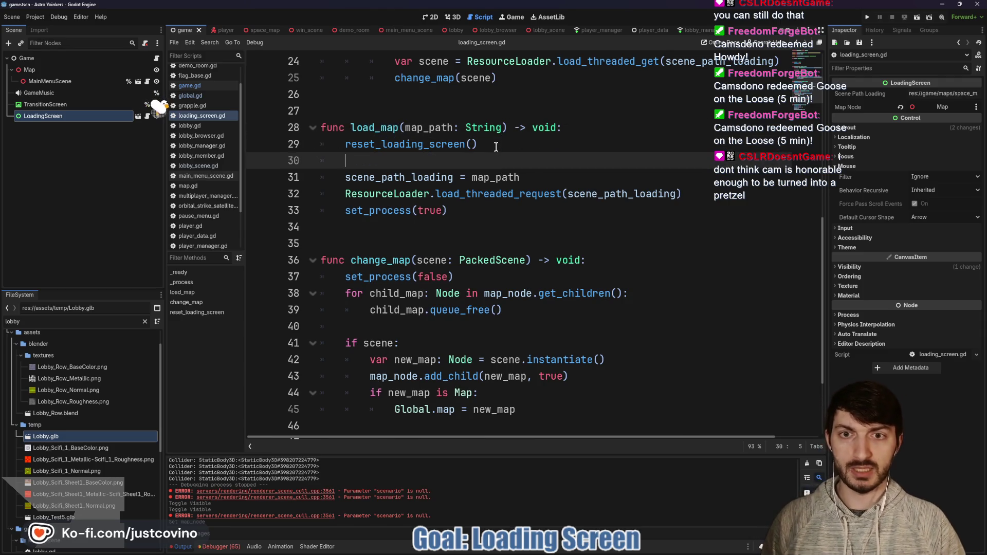
type("show)")
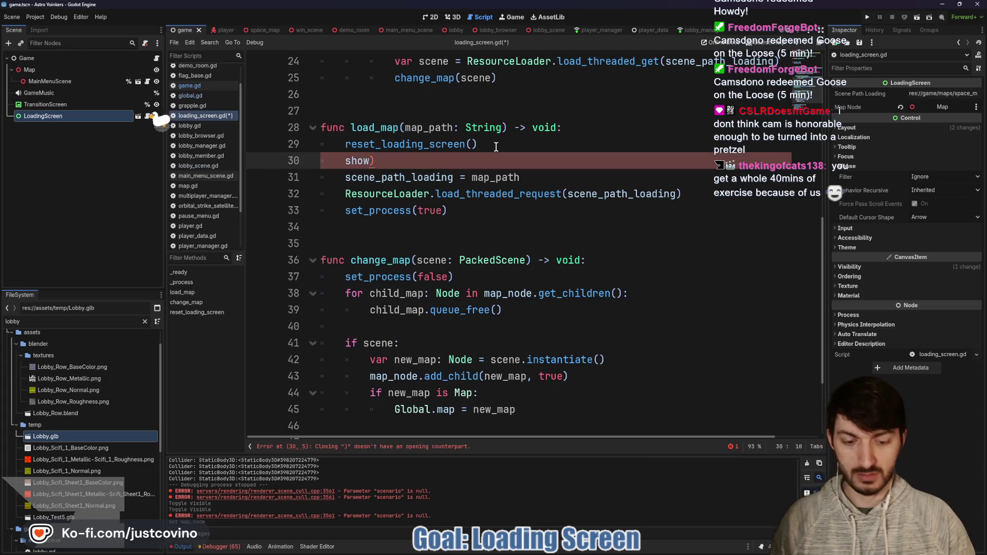
End change_map with a hide() call and save loading_screen.gd
scroll(492, 174, "down", 2)
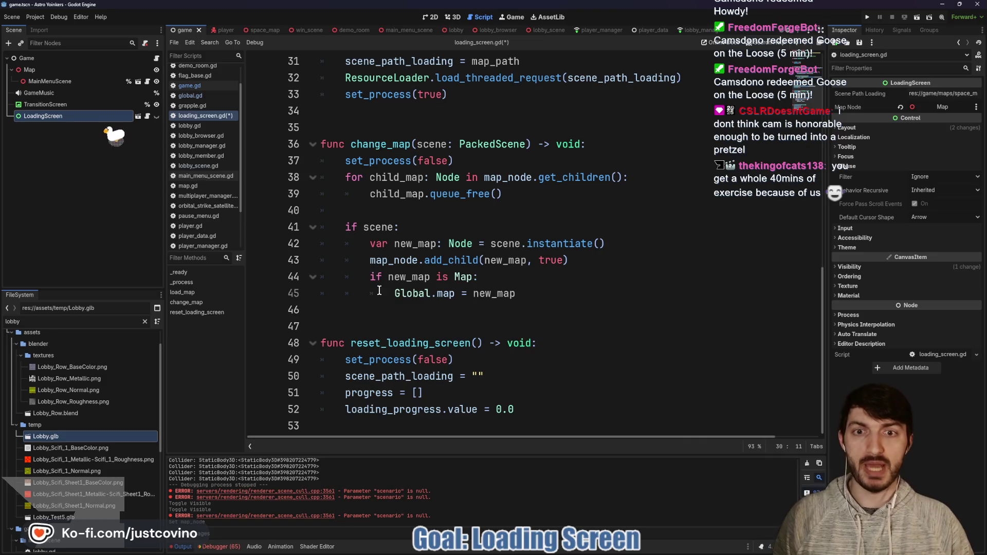
mouse_move(445, 188)
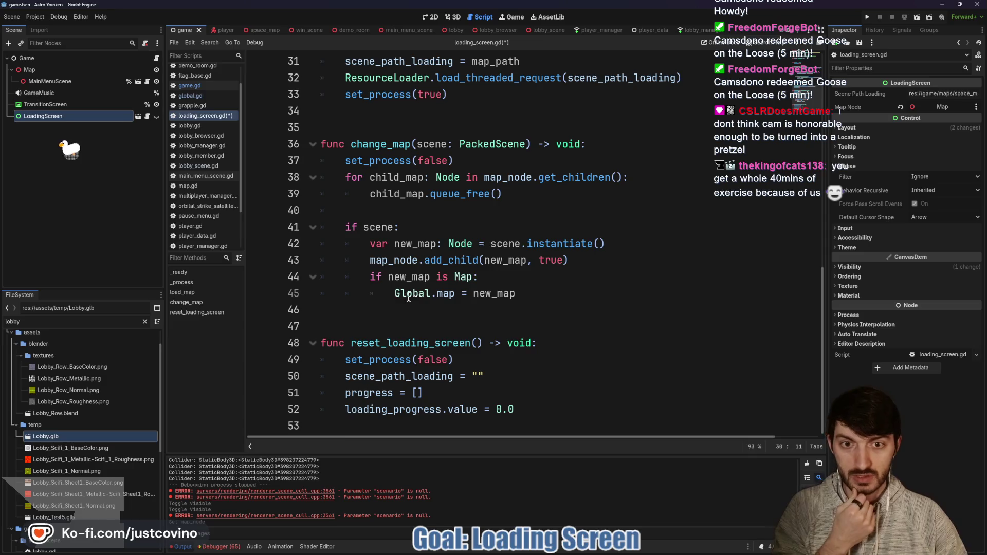
left_click(376, 309)
key("Tab")
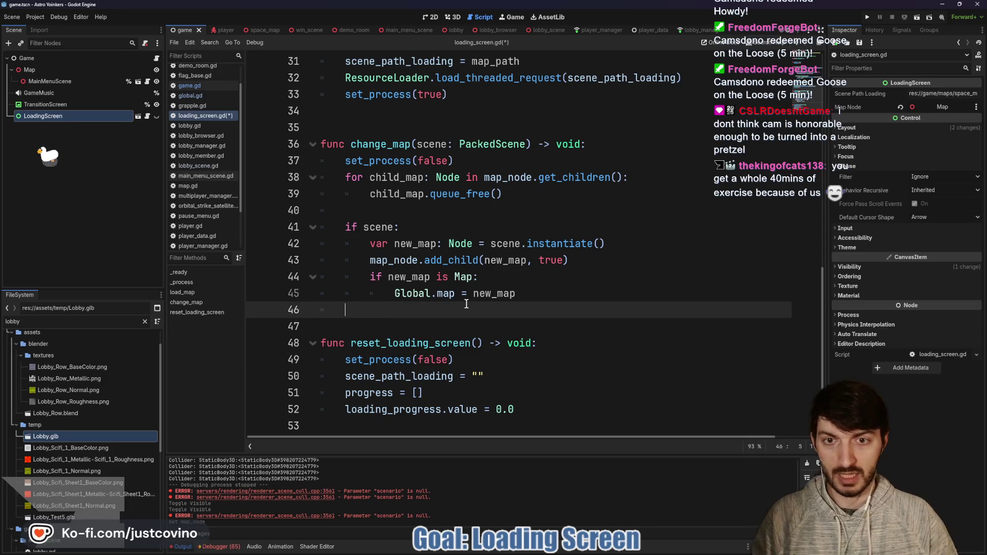
type("hide")
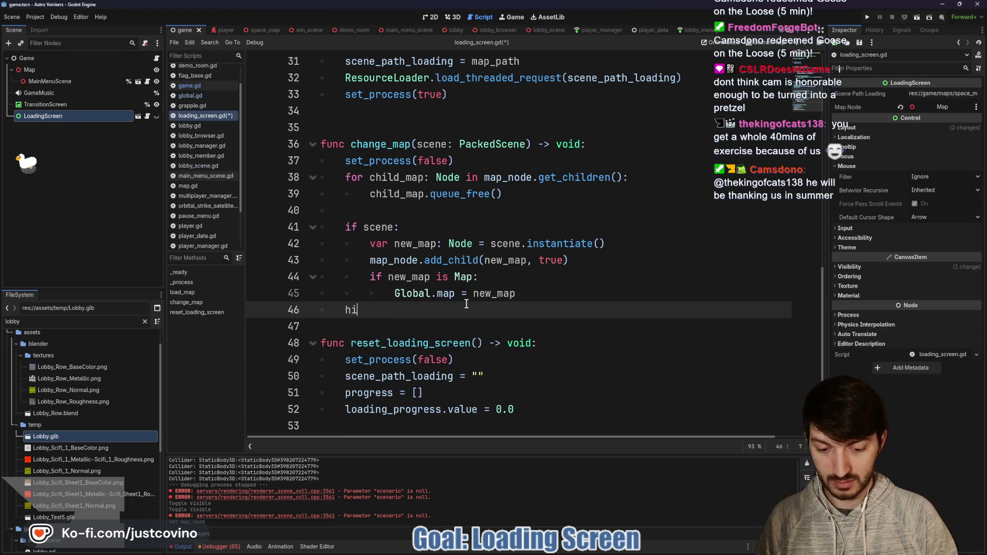
key("Return")
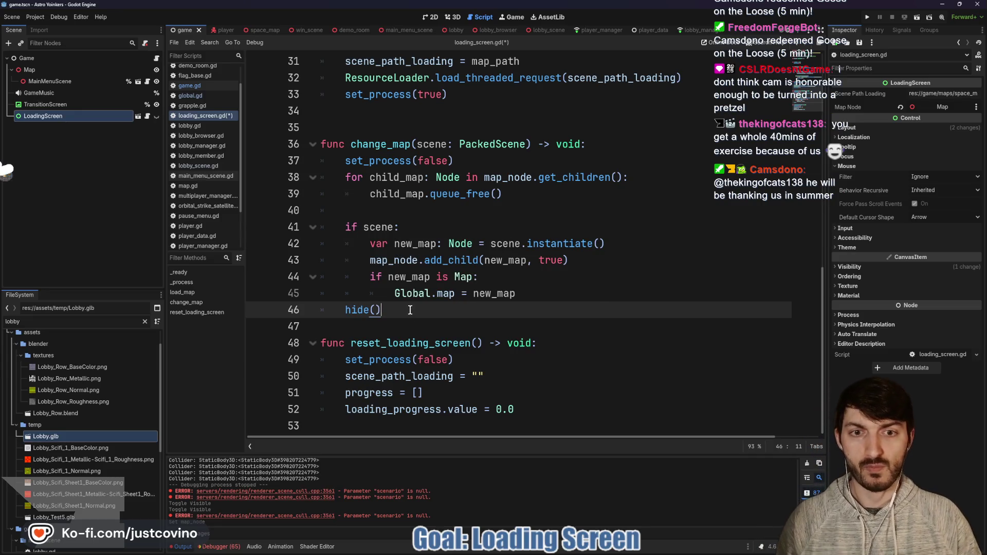
key("ctrl+s")
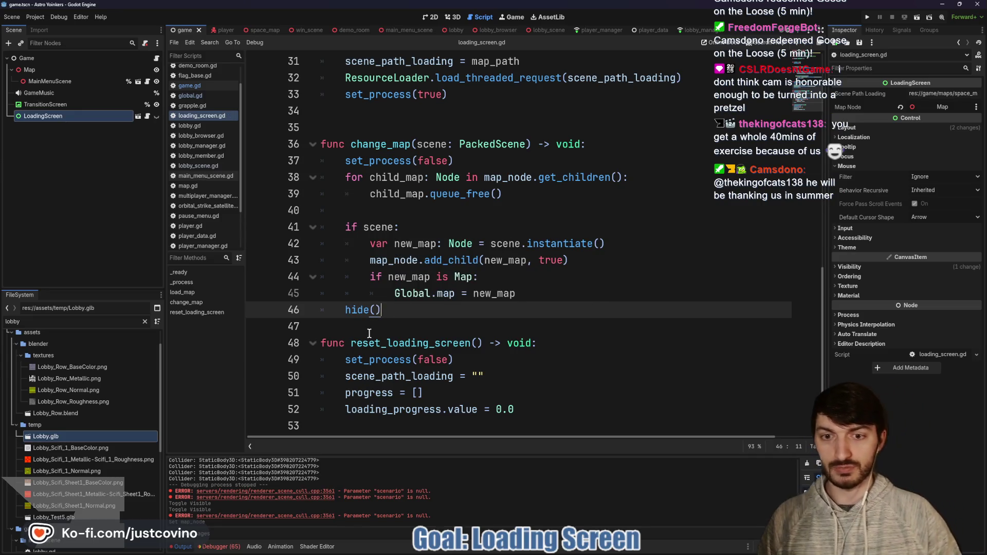
Add a blank line after the change_map function
left_click(368, 333)
key("Return")
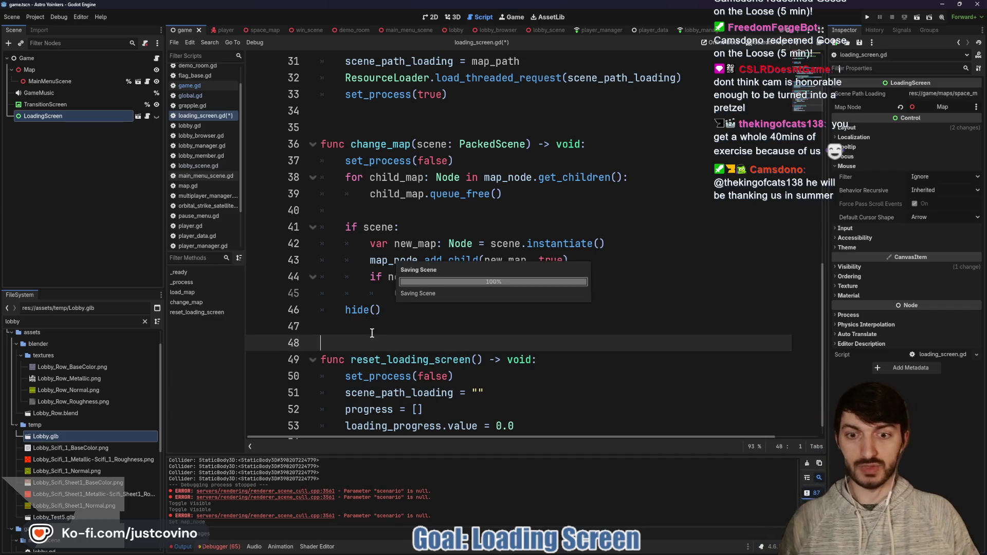
scroll(465, 304, "up", 1)
scroll(465, 304, "down", 1)
scroll(465, 304, "up", 2)
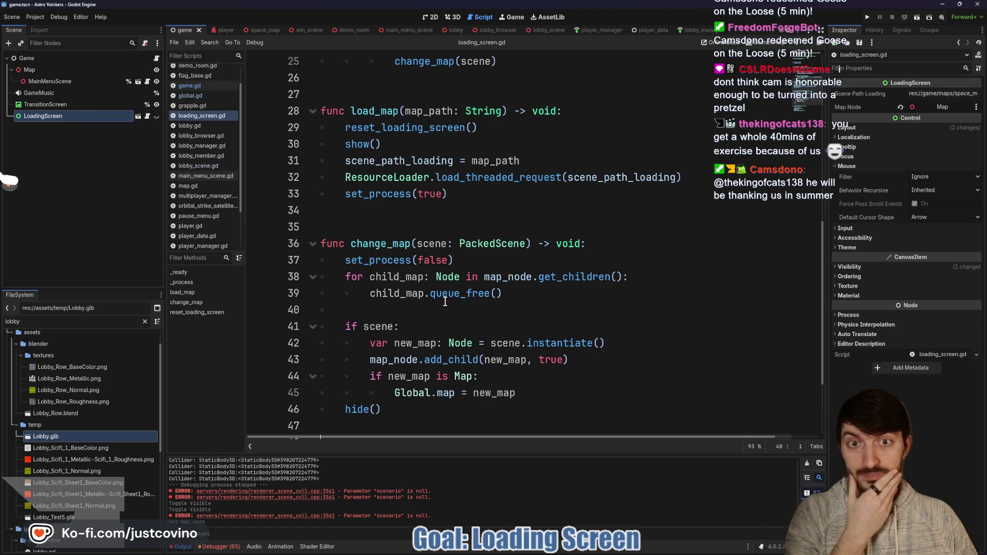
Review load_map and change_map in loading_screen.gd, then switch to game.gd
scroll(445, 302, "down", 2)
scroll(446, 301, "up", 2)
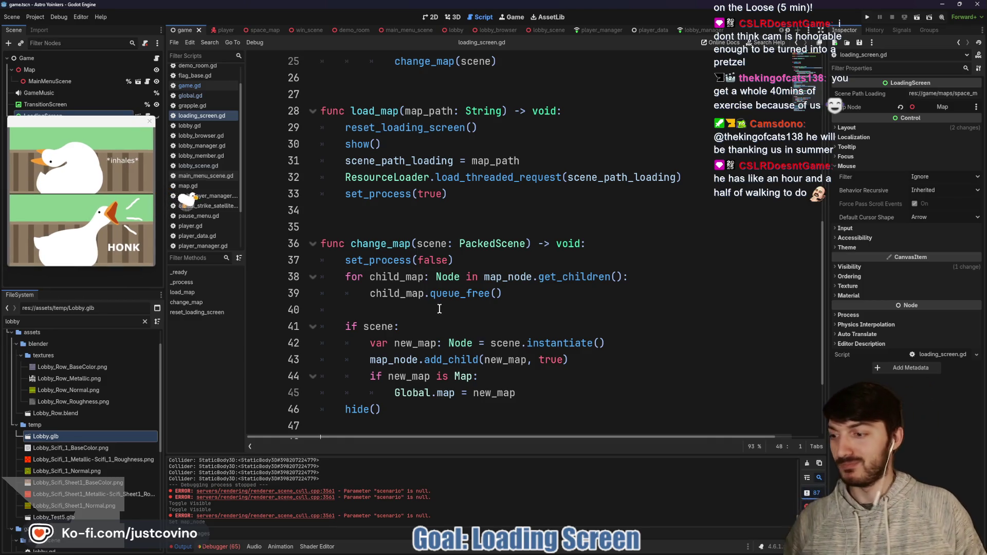
left_click(433, 308)
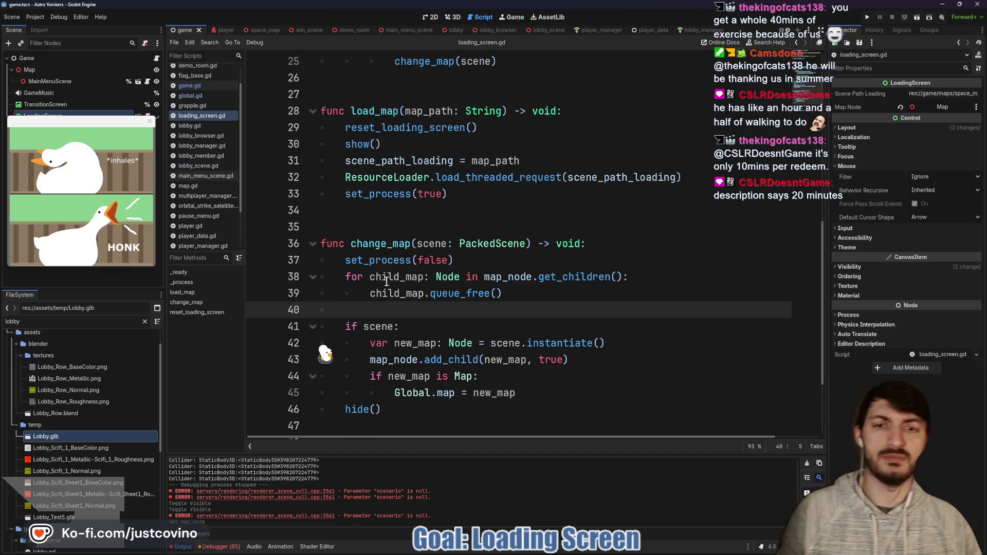
scroll(387, 262, "down", 1)
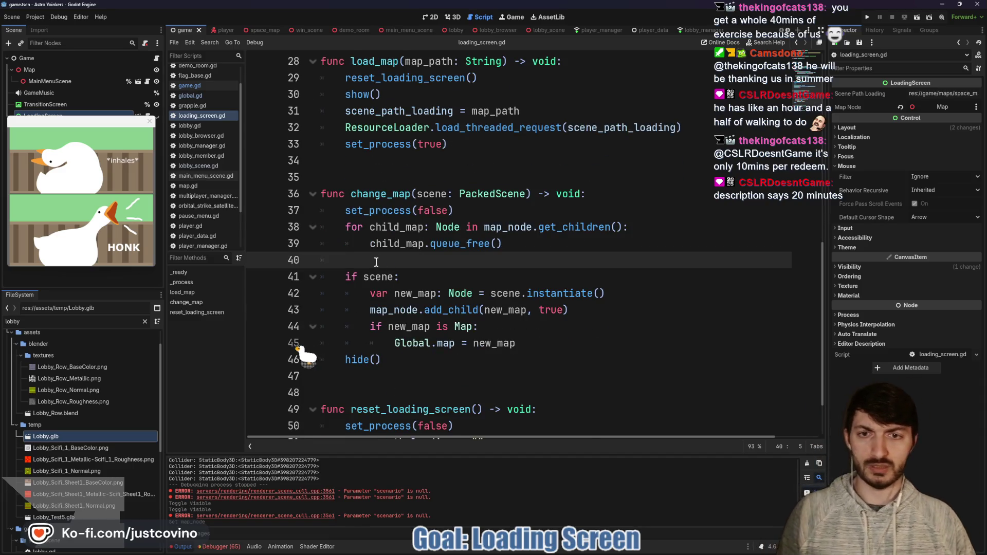
scroll(378, 262, "up", 3)
double_click(365, 215)
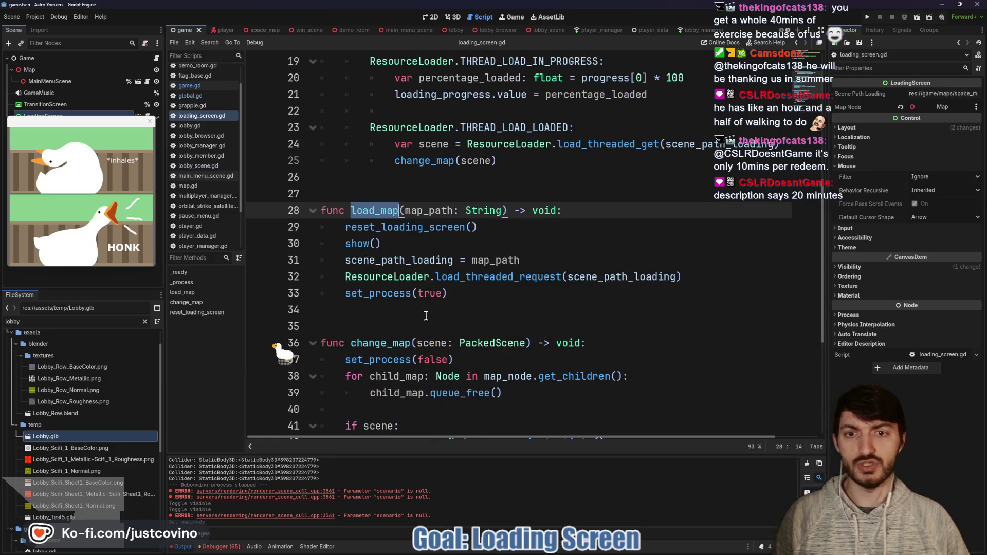
left_click(156, 59)
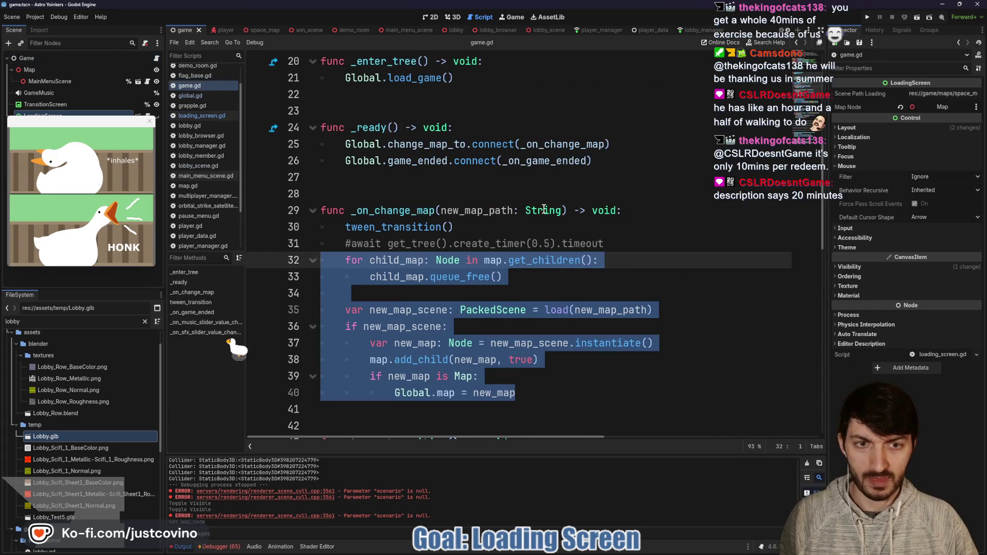
Add a 'with_loading_screen: bool' parameter to _on_change_map in game.gd
left_click(564, 211)
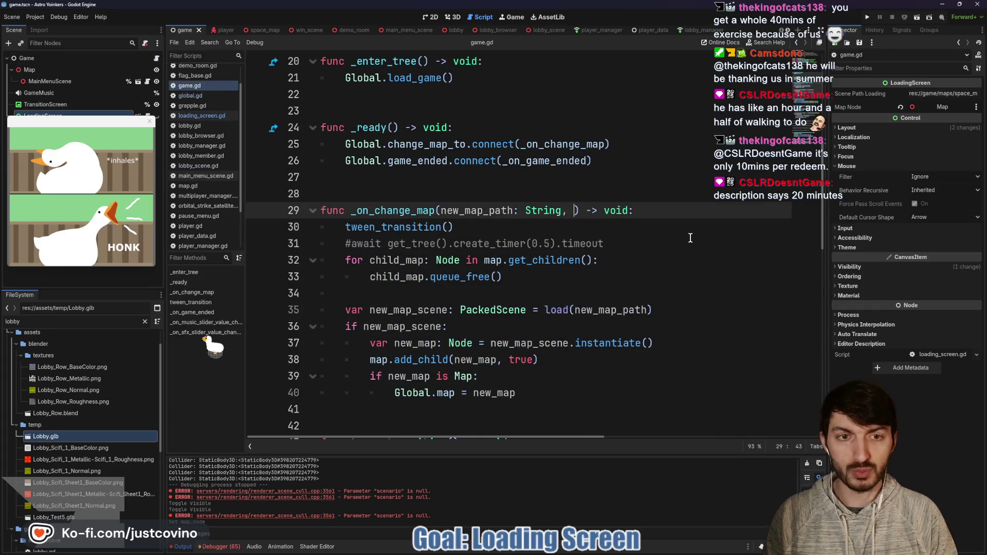
type(",")
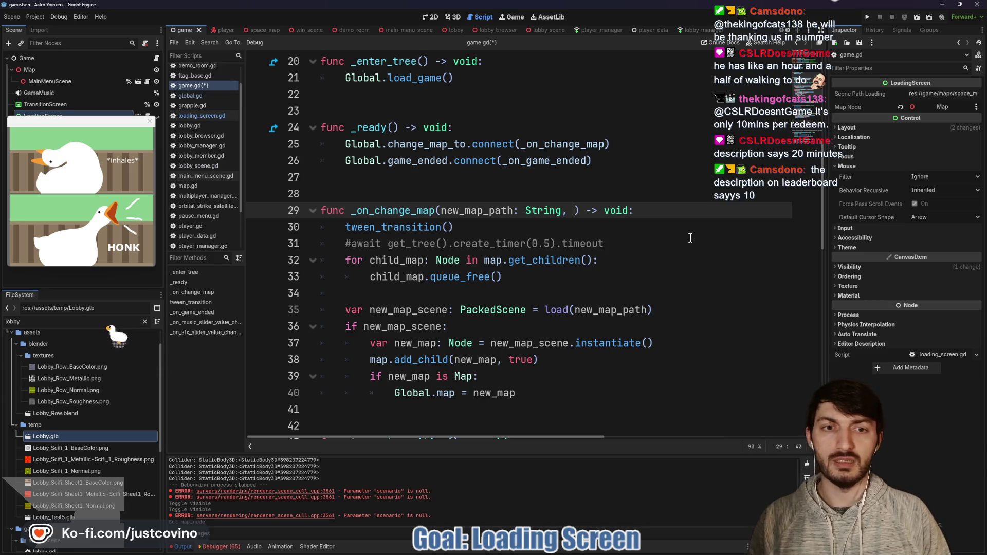
type("th_loading")
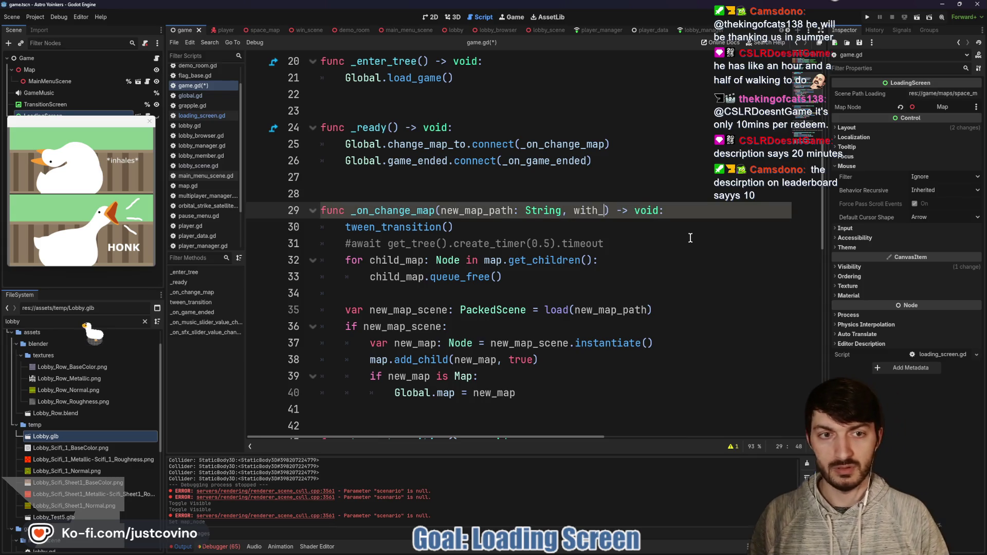
type("_screen: b")
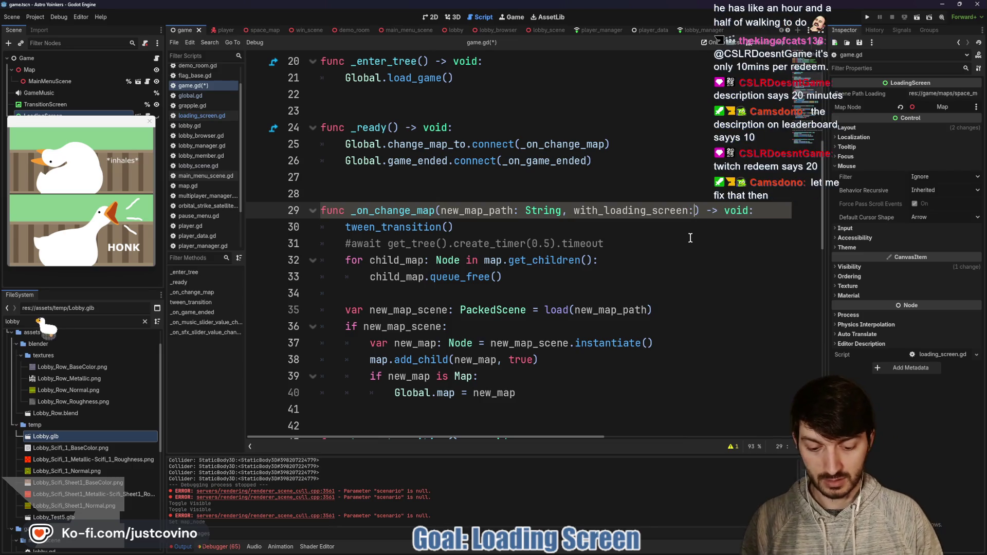
type("ool")
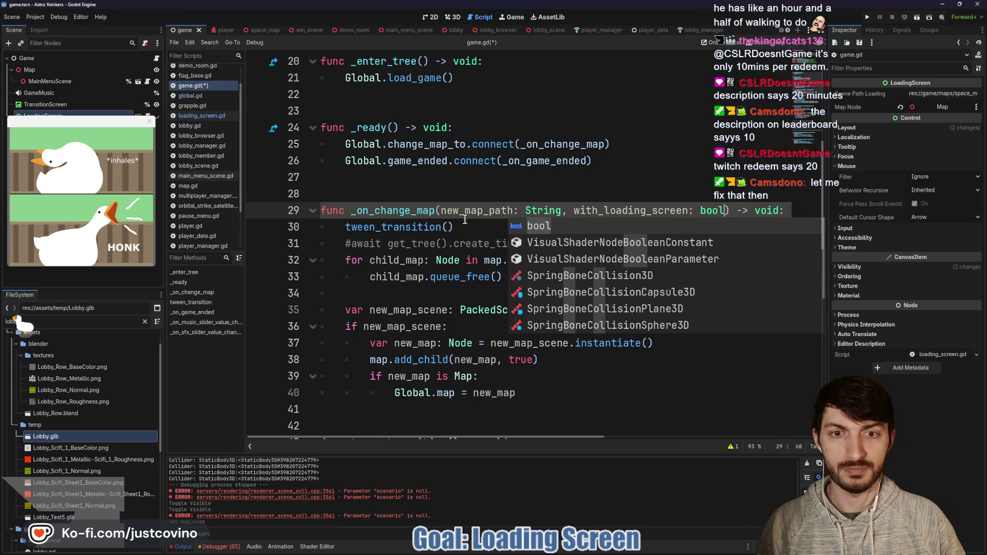
key("Escape")
key("Down")
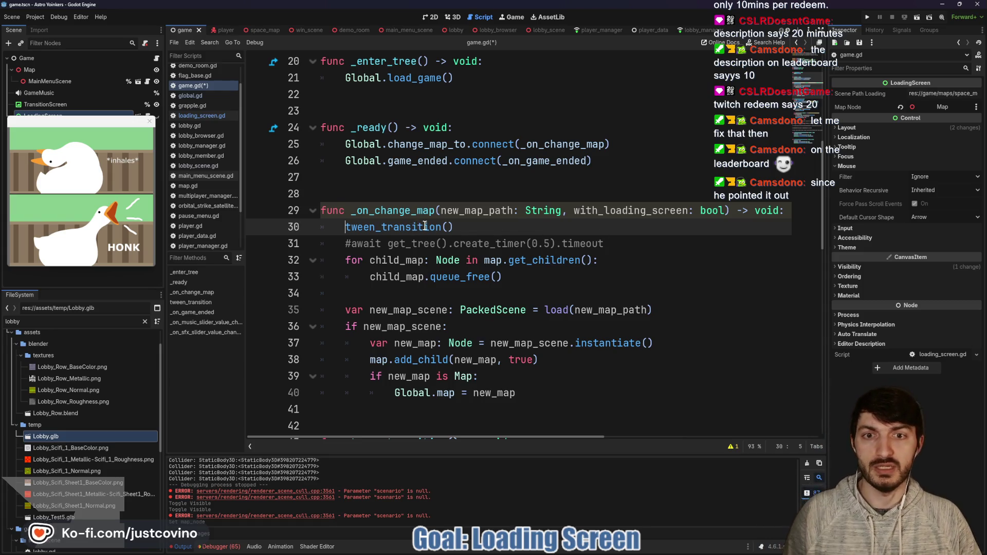
Open global.gd from the Global reference in game.gd
scroll(425, 226, "up", 3)
scroll(425, 230, "down", 1)
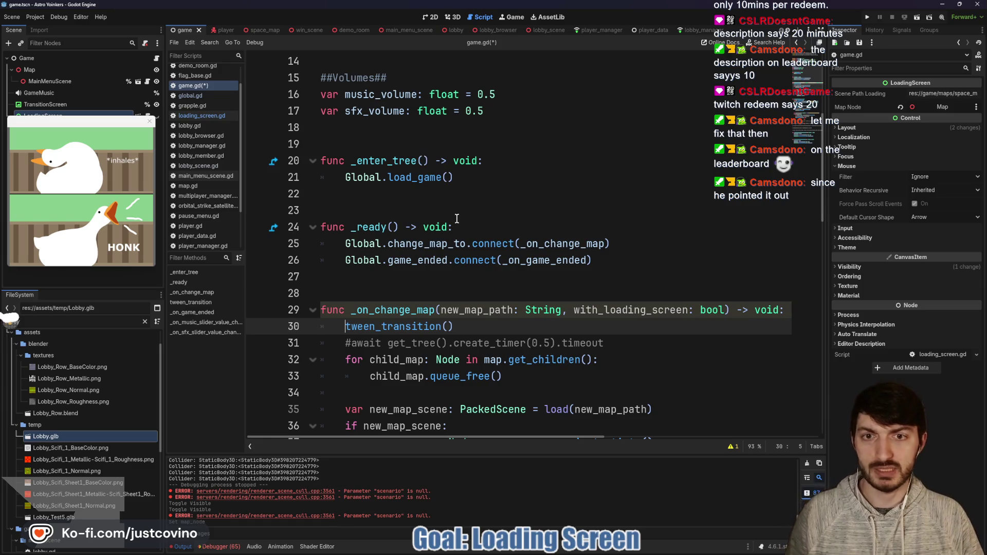
left_click(445, 208)
left_click(360, 244, "ctrl")
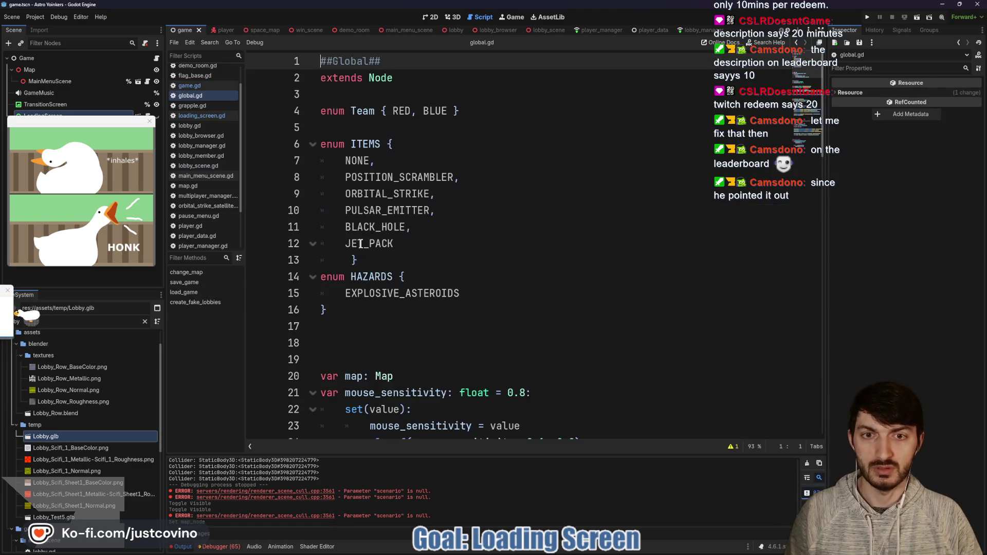
Add a with_loading_screen bool to the change_map_to signal and change_map function in global.gd
scroll(381, 227, "down", 20)
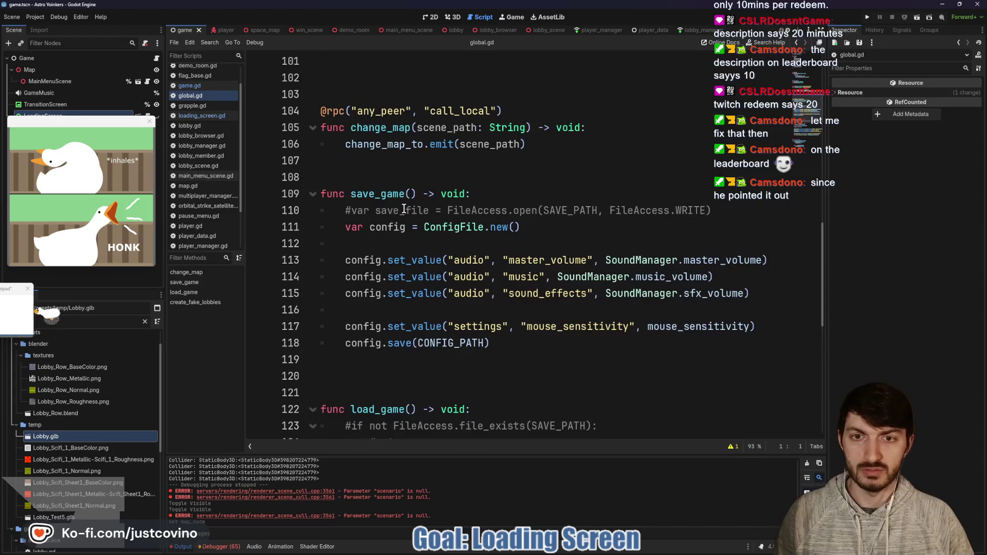
scroll(403, 206, "up", 5)
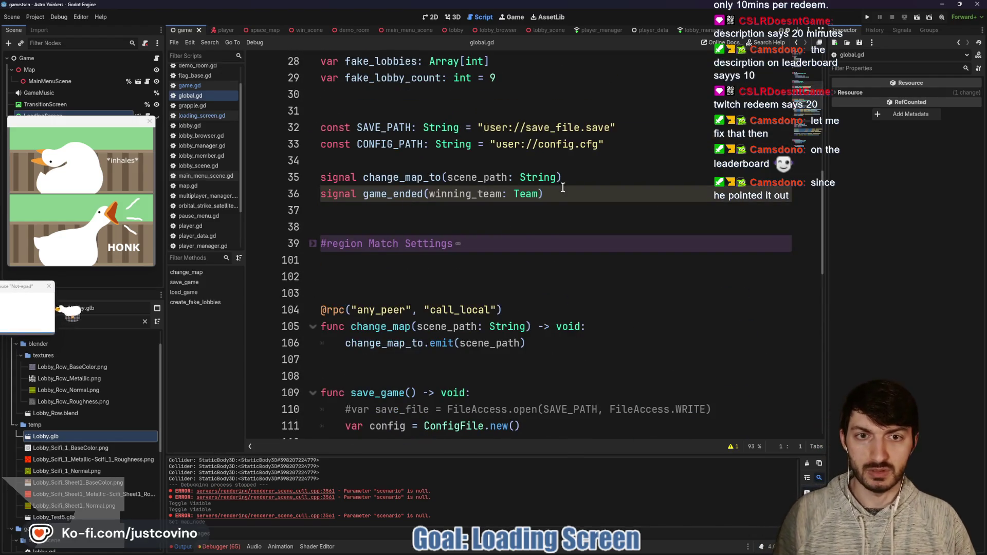
left_click(563, 185)
type(", ")
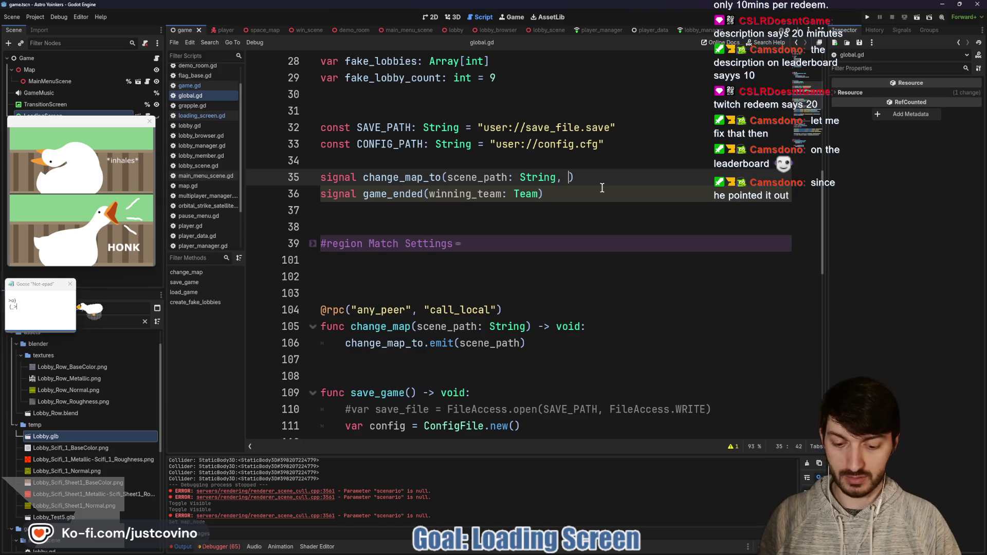
type("with_loading_screen: b")
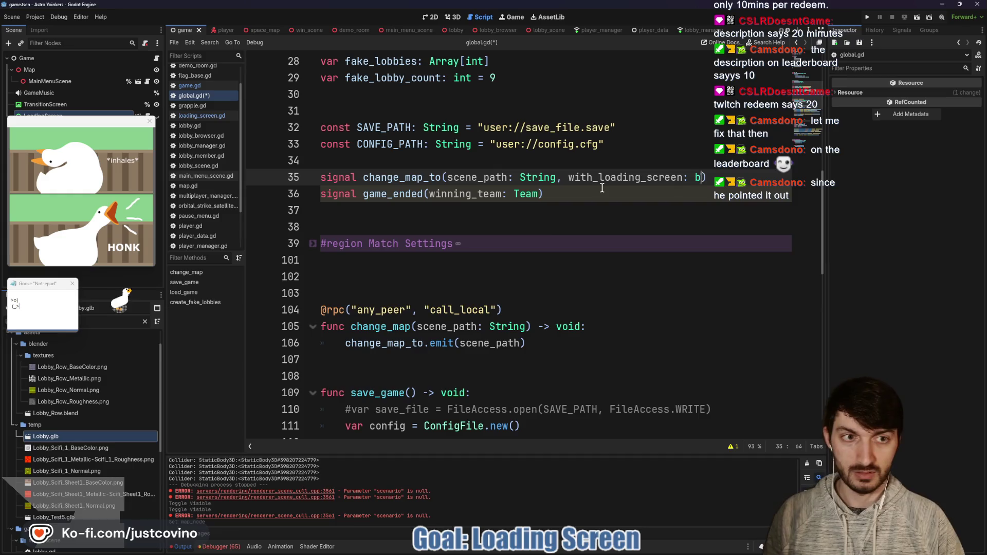
type("ool")
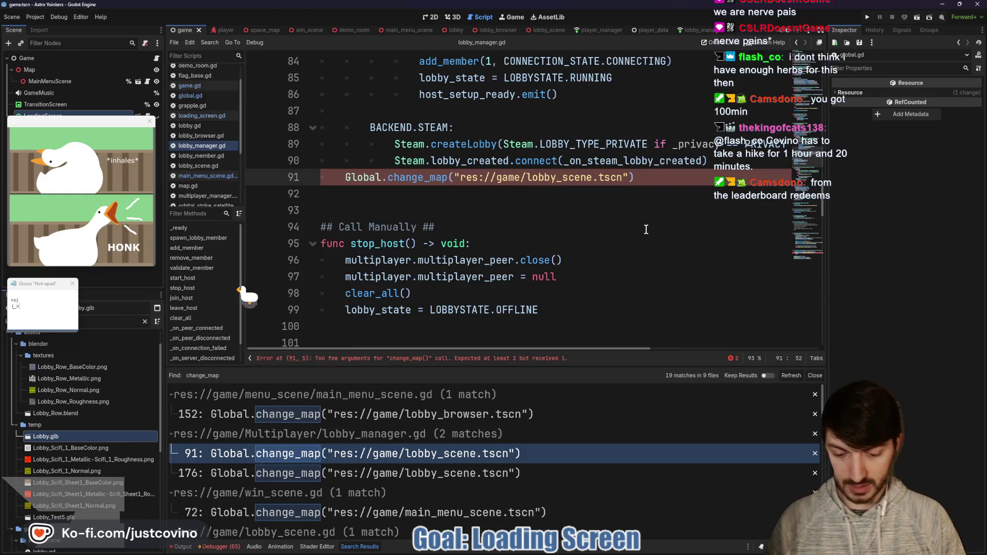
type(", true")
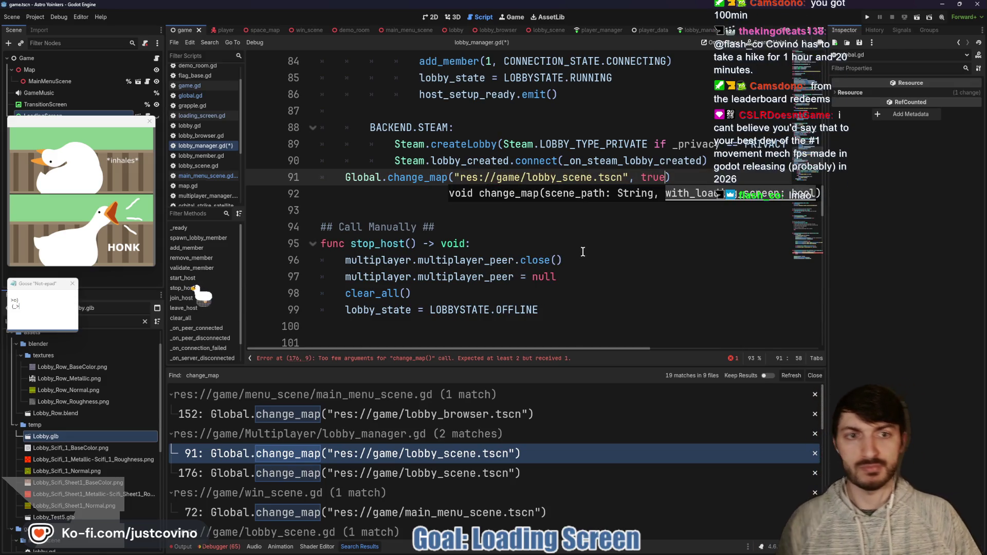
Pass true in lobby_manager's change_map call (line 176) and false in win_scene's (line 72)
left_click(506, 473)
scroll(637, 280, "down", 2)
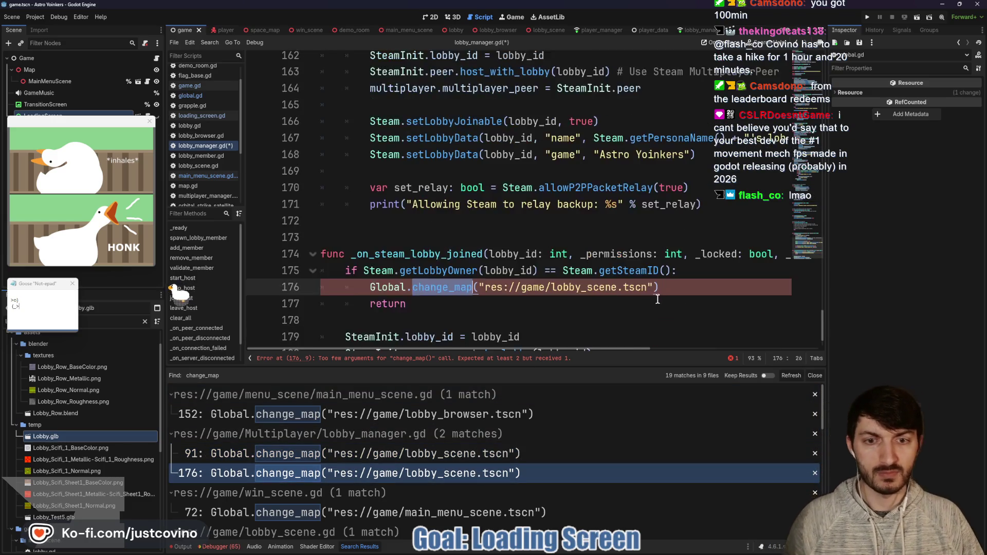
left_click(653, 245)
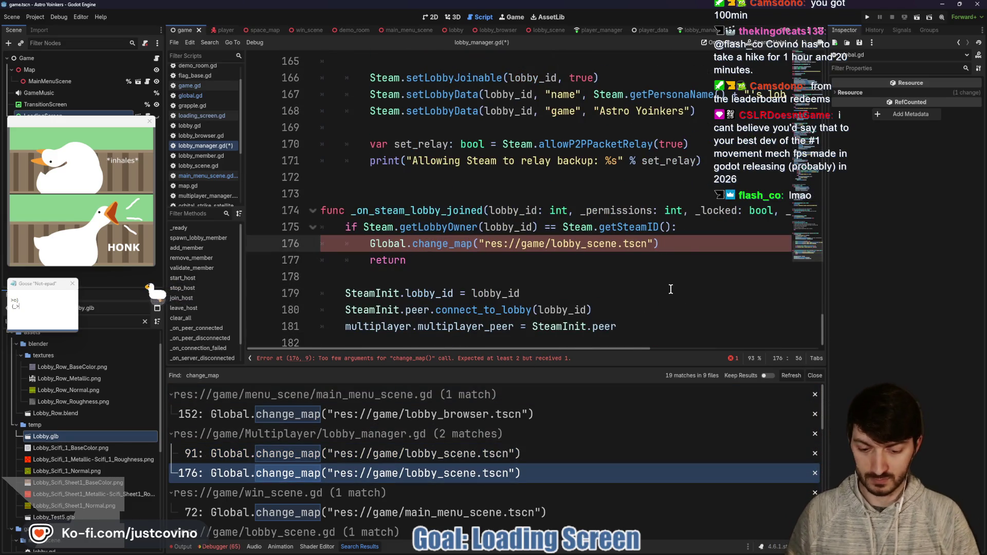
type(", true")
scroll(488, 481, "down", 1)
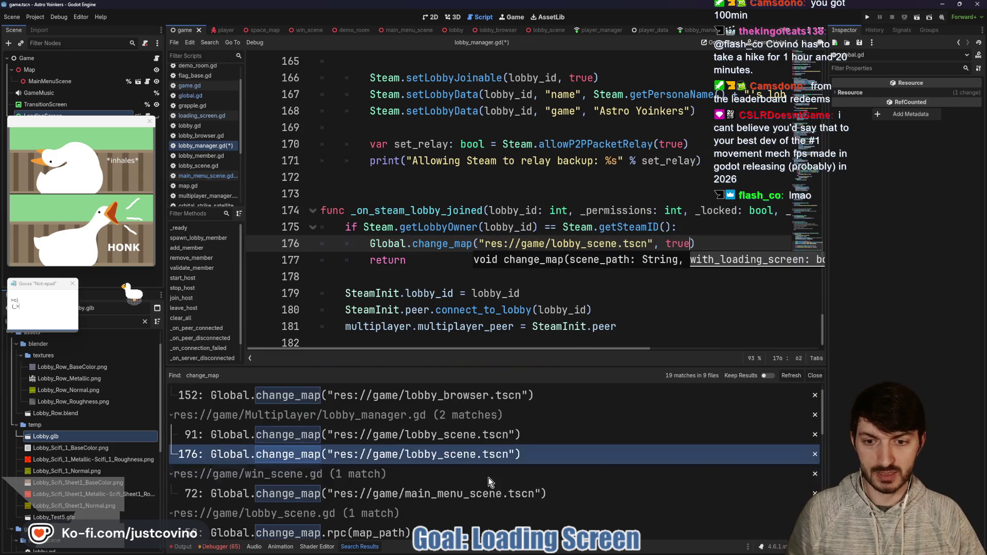
scroll(488, 482, "down", 1)
left_click(488, 478)
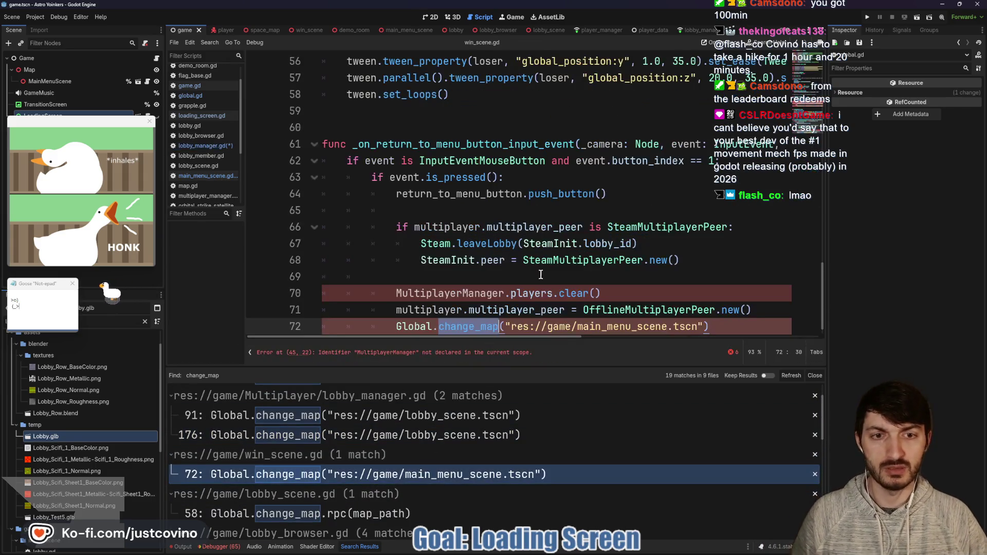
scroll(699, 286, "down", 1)
left_click(703, 309)
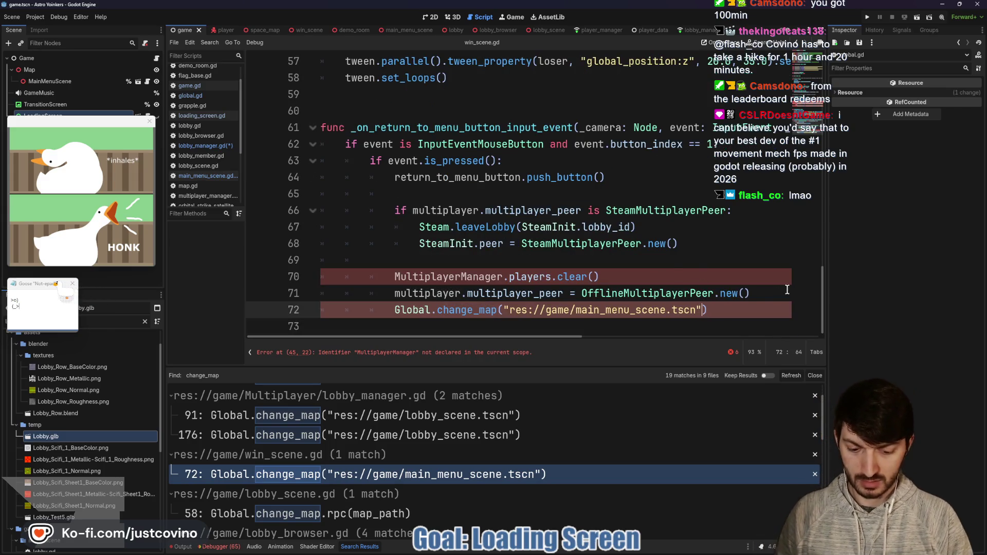
type(", false")
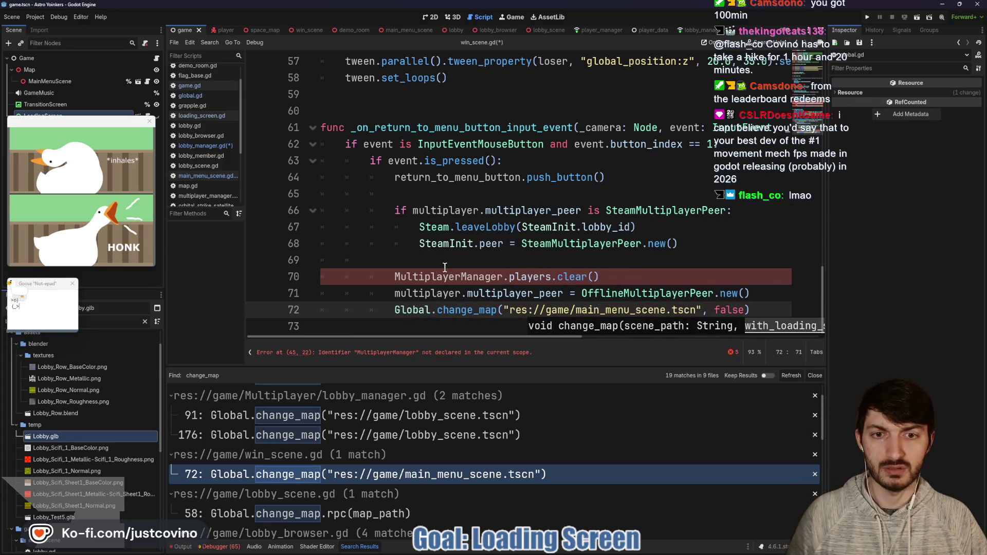
Pass true in lobby_scene.gd's change_map.rpc(map_path) call on line 58 and save
left_click(352, 514)
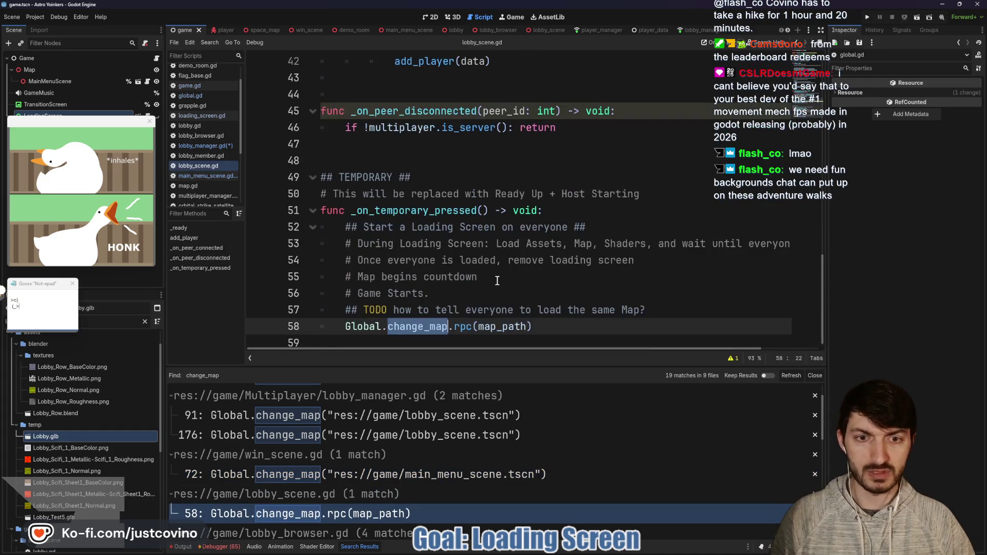
left_click(529, 325)
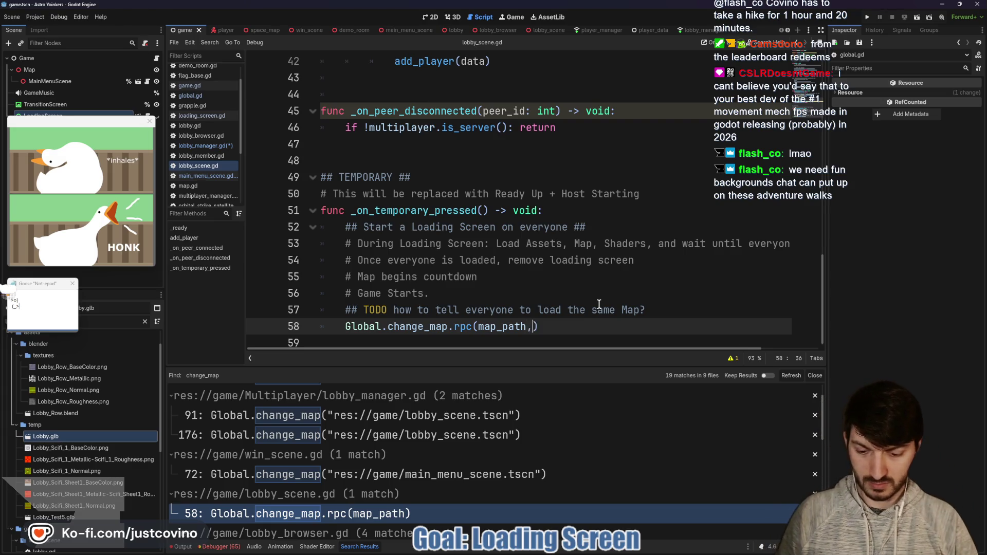
type("true")
left_click(599, 304)
key("ctrl+s")
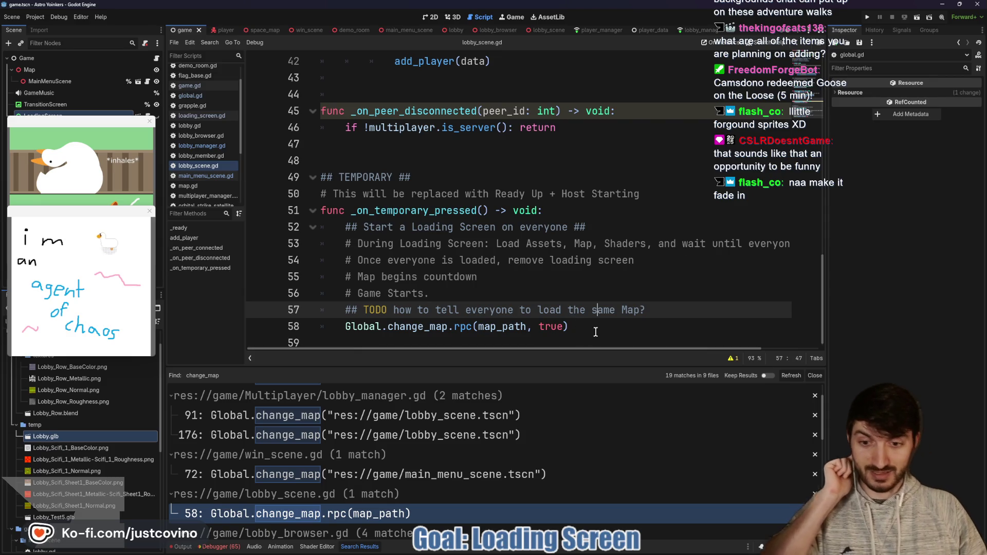
scroll(471, 461, "down", 3)
scroll(470, 461, "down", 2)
left_click(470, 457)
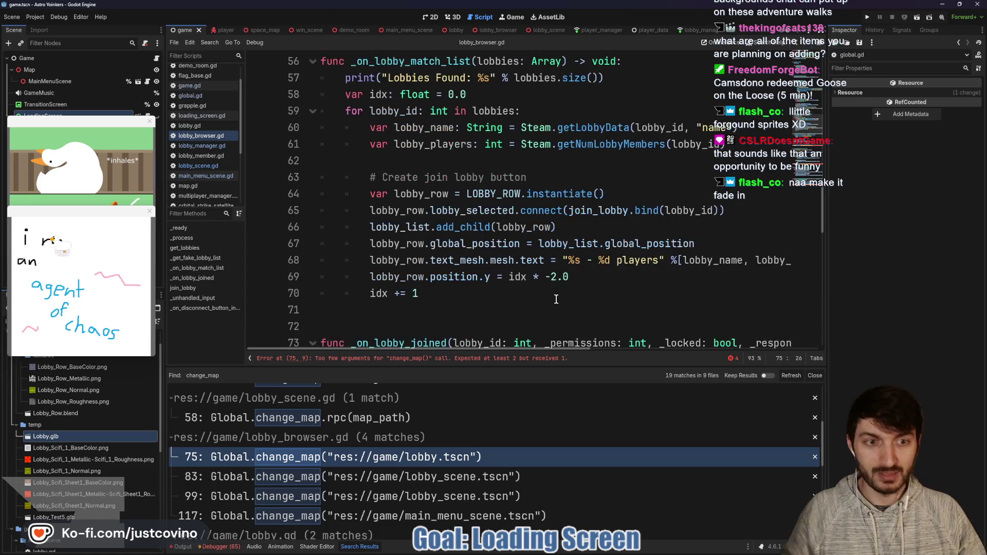
Fix the lobby scene path on line 75 and pass true to its change_map call
left_click(618, 226)
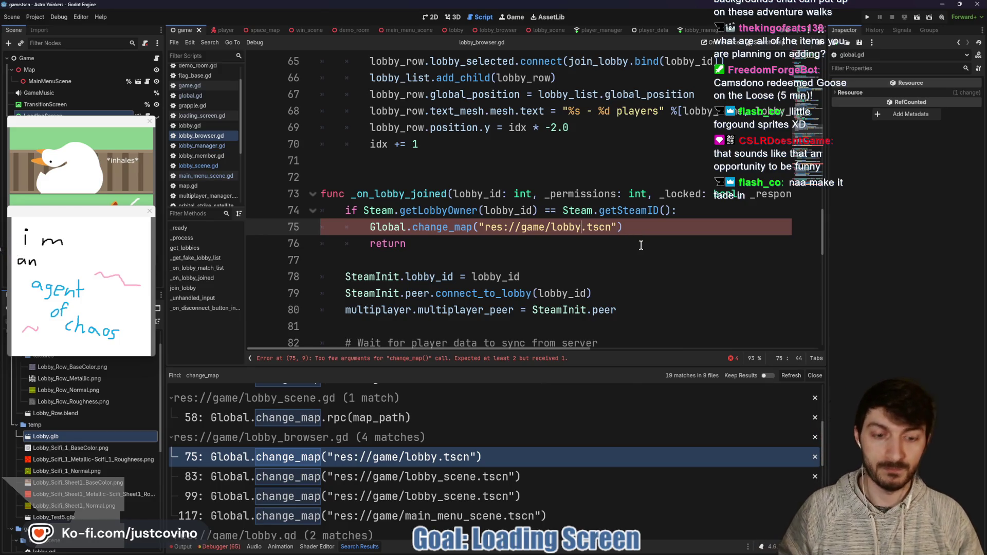
type("_scene")
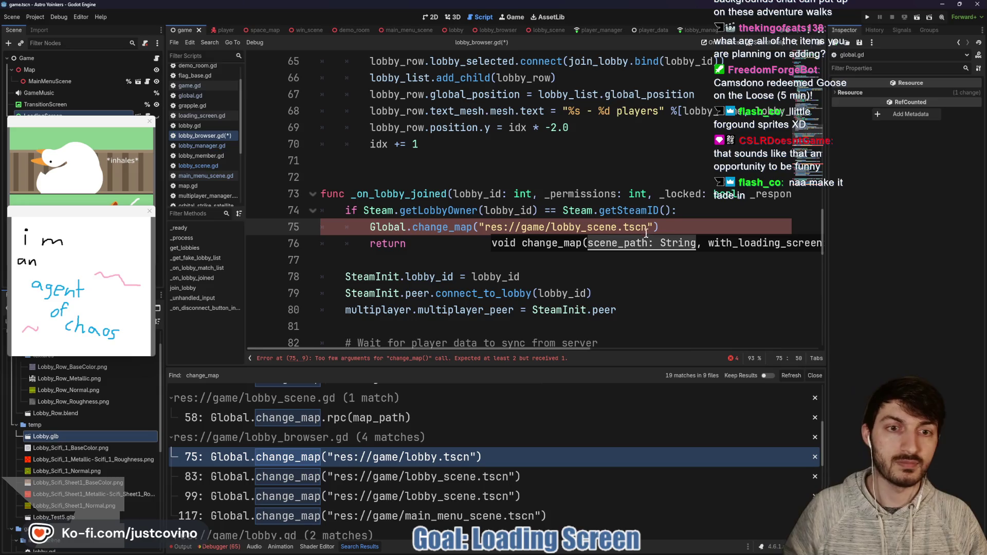
left_click(656, 227)
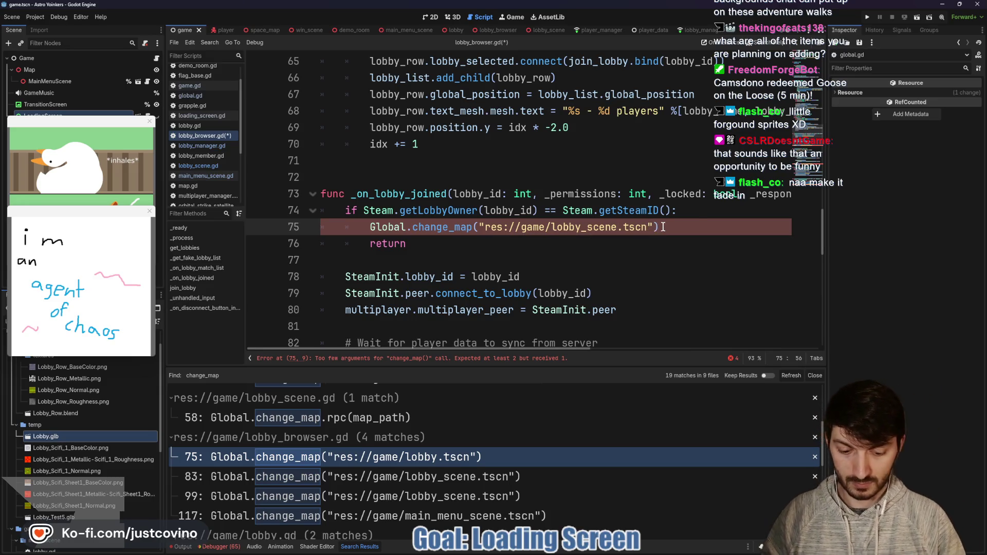
type(", true")
left_click(505, 260)
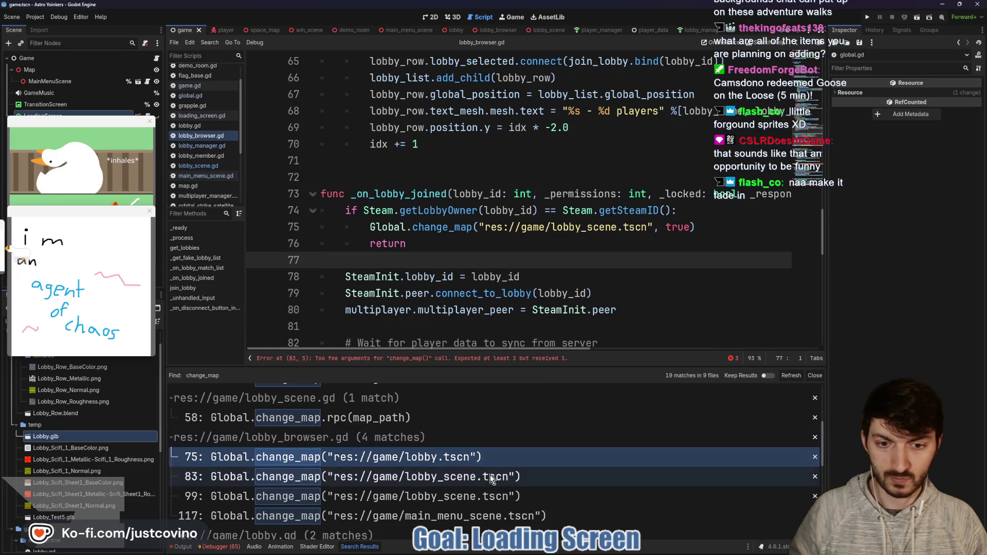
Pass true in the change_map calls on lines 83 and 99, then save lobby_browser.gd
left_click(591, 477)
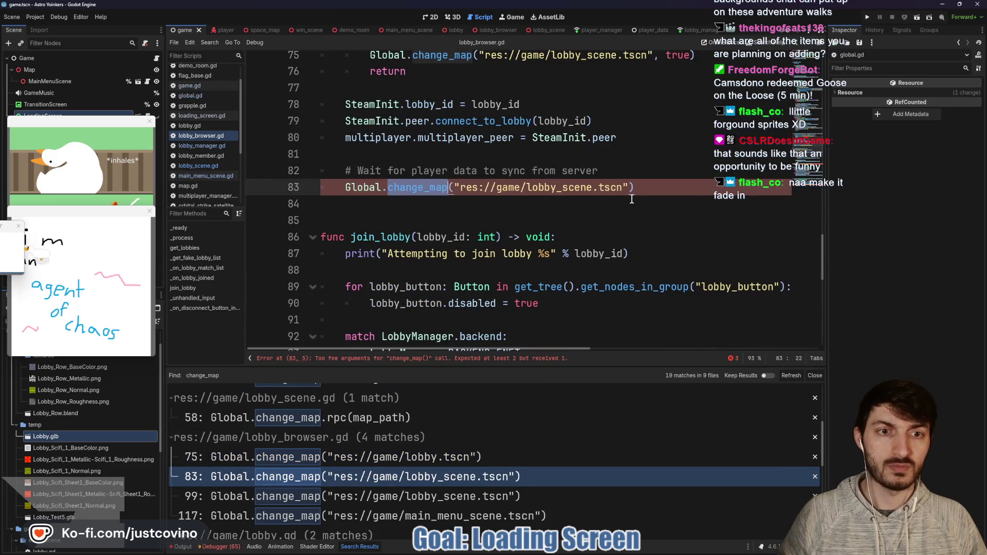
left_click(628, 187)
type(", true")
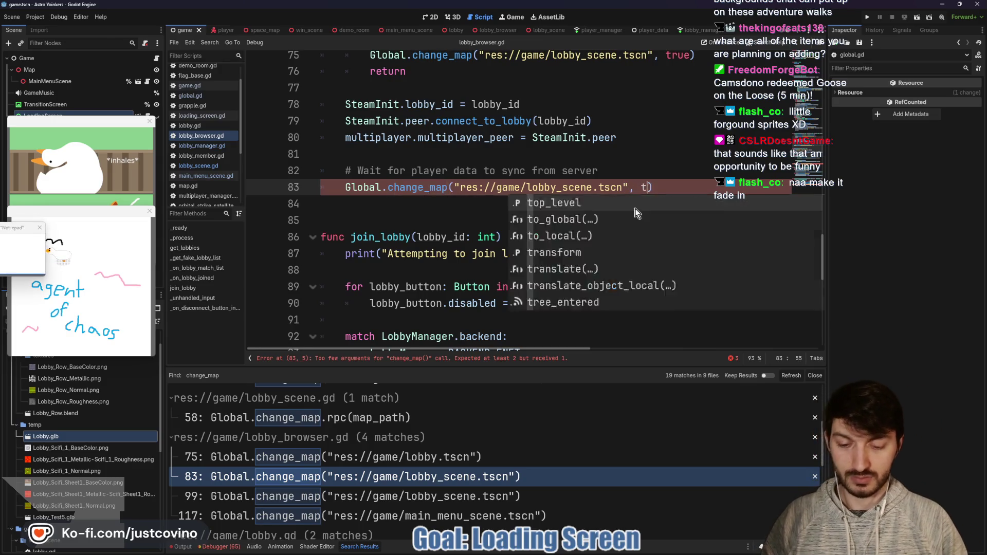
left_click(423, 214)
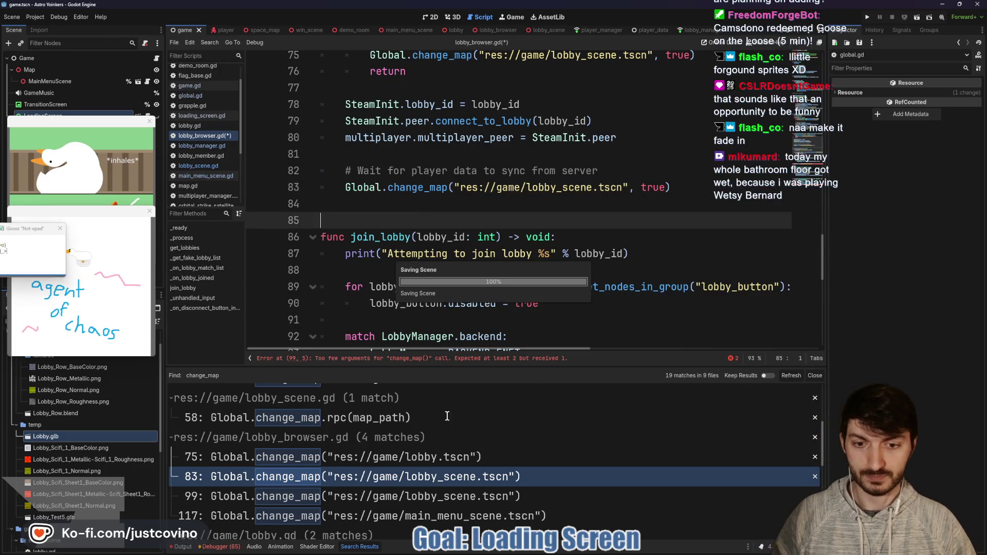
left_click(514, 496)
scroll(602, 262, "down", 1)
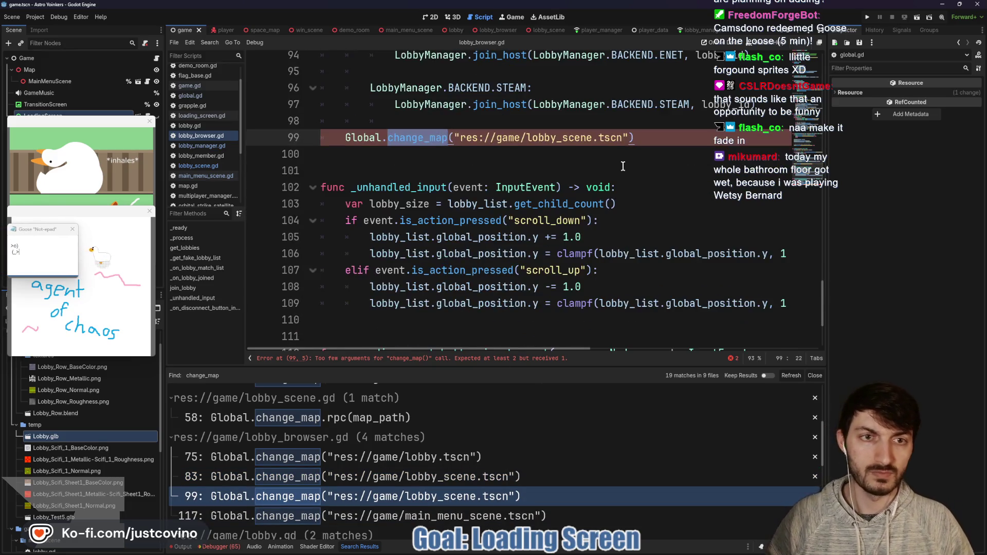
left_click(632, 139)
type(", true")
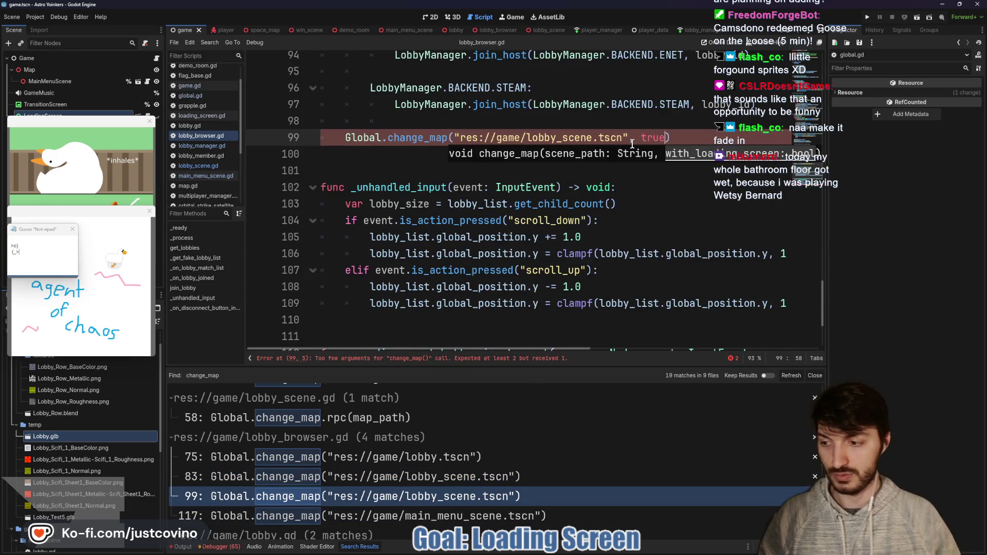
left_click(517, 203)
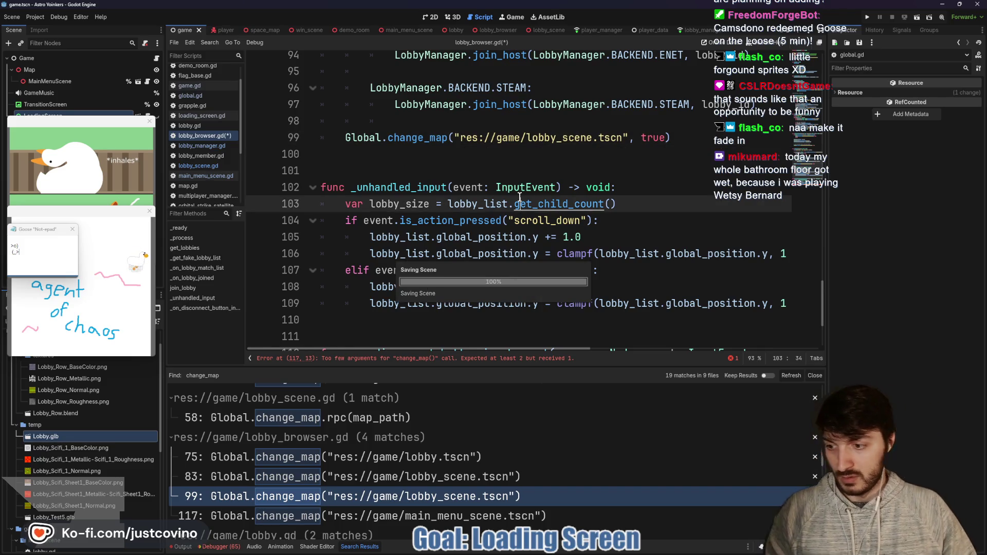
key("ctrl+s")
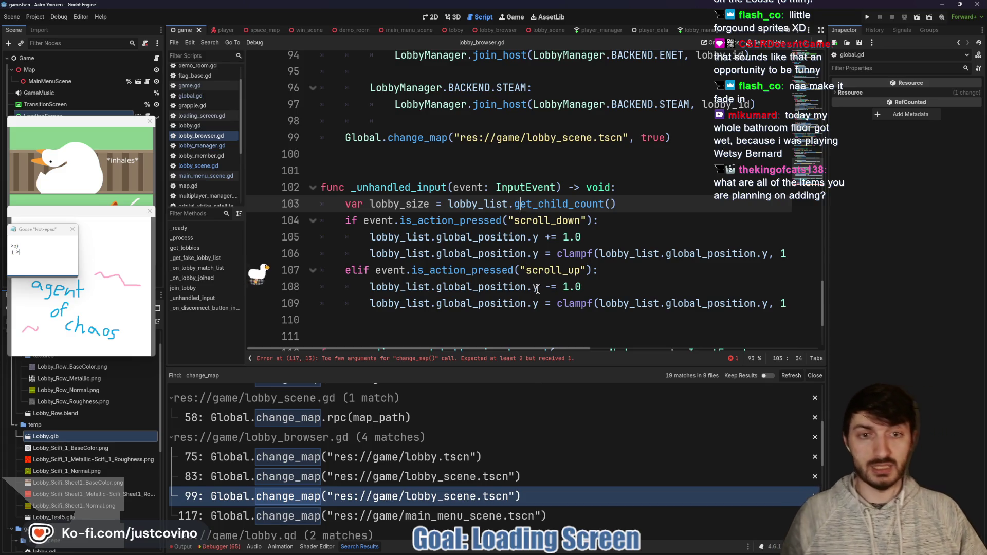
Pass false in the main-menu change_map call on line 117
left_click(426, 515)
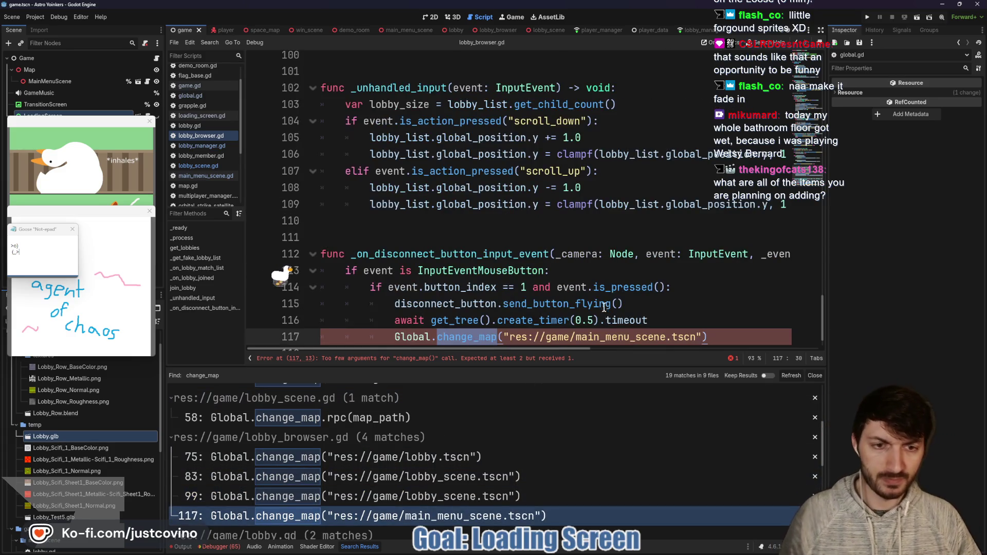
scroll(688, 288, "down", 1)
left_click(702, 310)
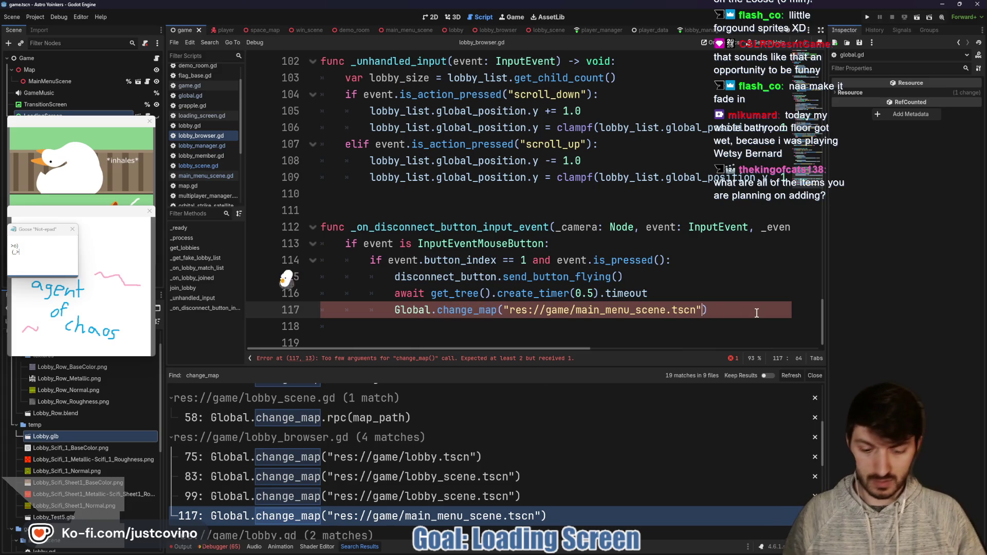
type(", false")
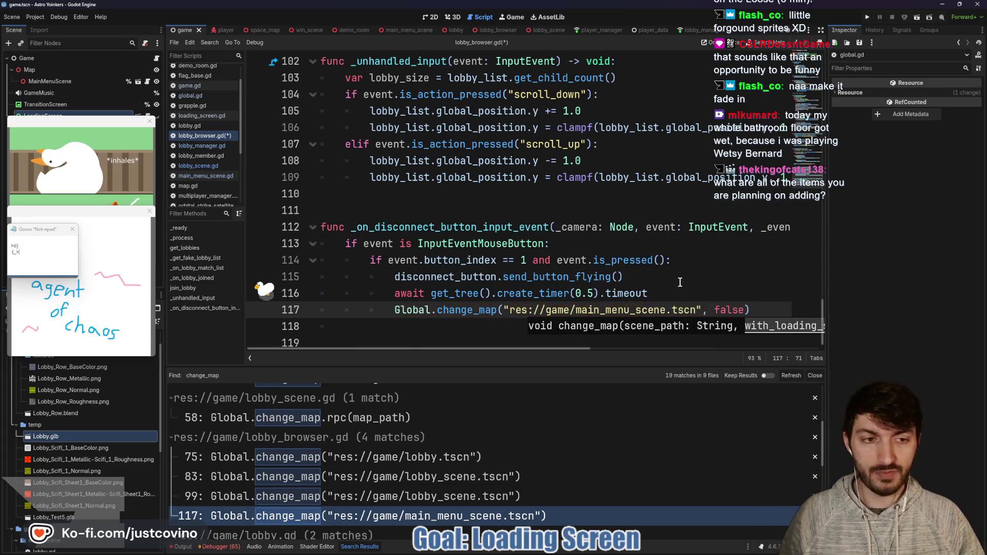
left_click(621, 278)
scroll(450, 459, "down", 3)
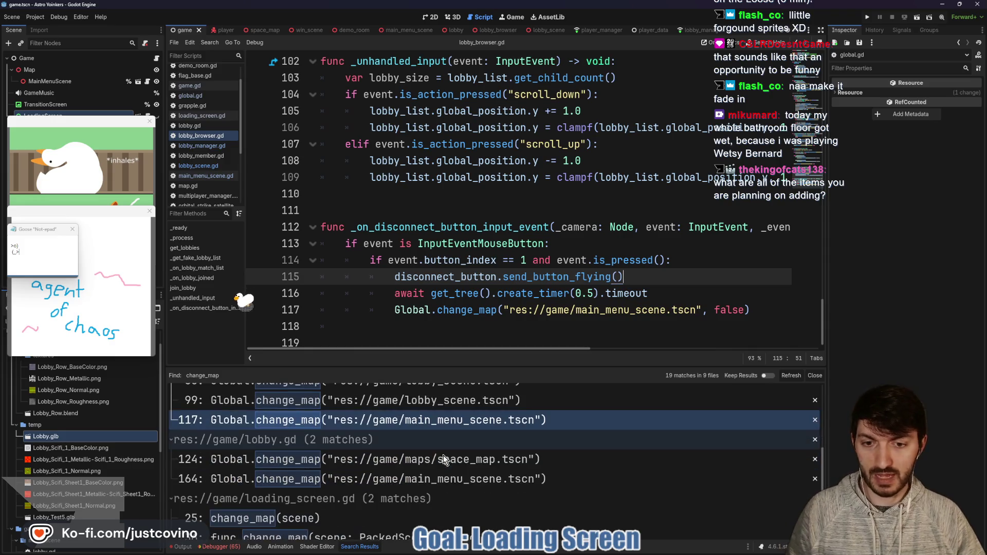
Review the remaining change_map matches in lobby.gd and loading_screen.gd
left_click(446, 459)
scroll(559, 295, "down", 5)
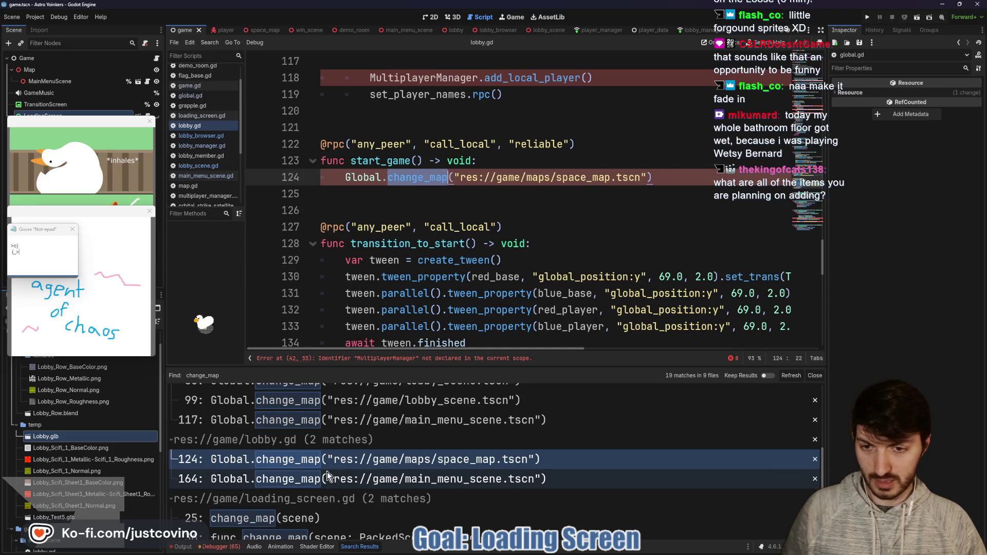
scroll(325, 488, "down", 1)
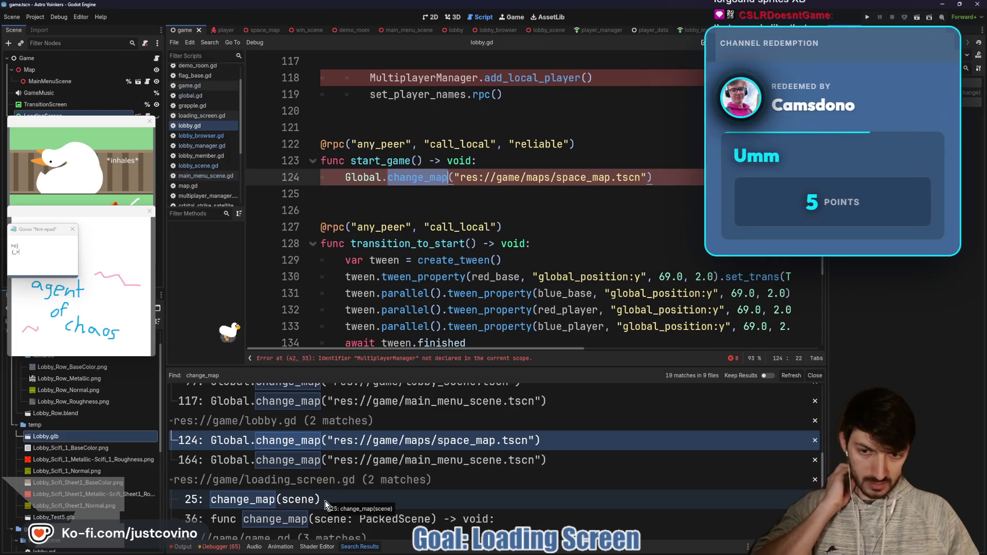
scroll(325, 500, "down", 2)
scroll(325, 500, "down", 2)
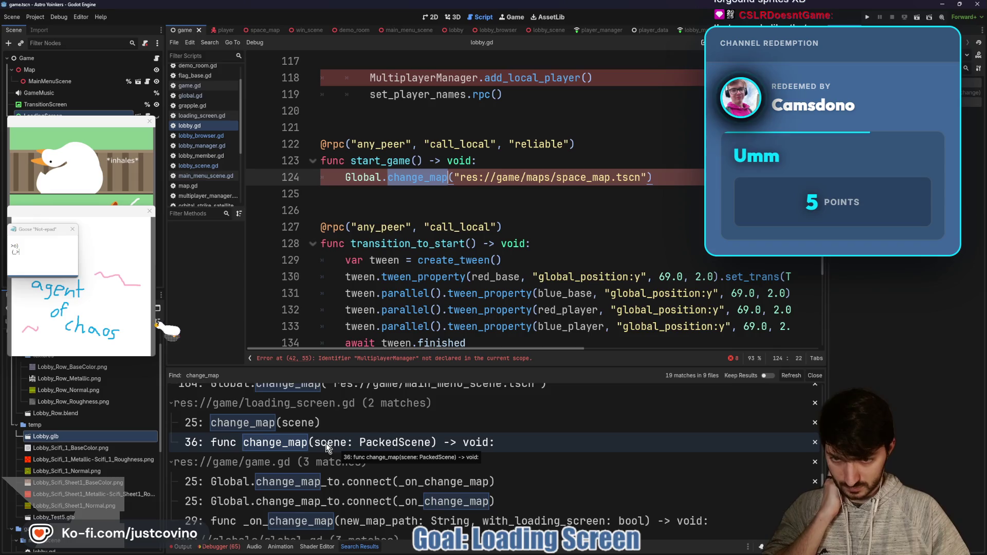
scroll(323, 446, "up", 1)
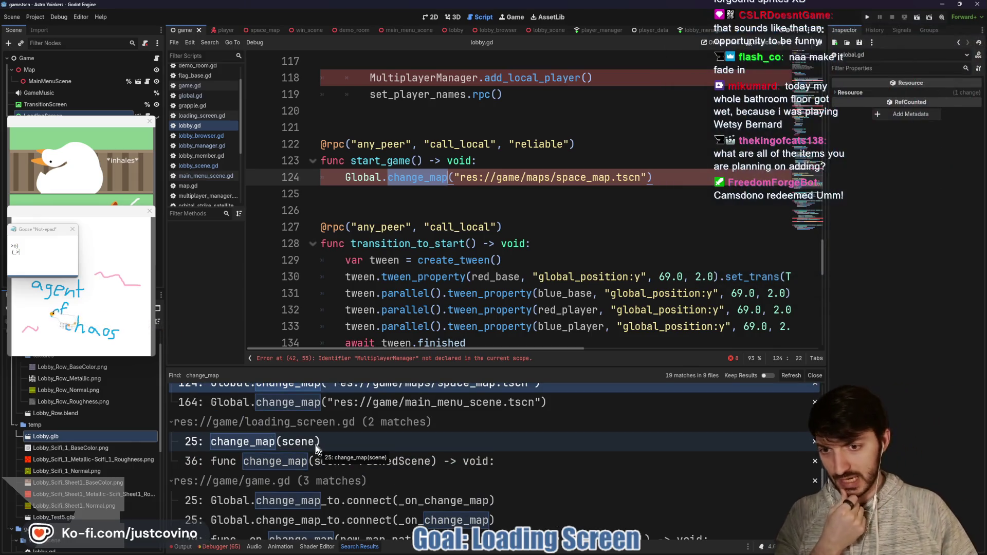
left_click(315, 445)
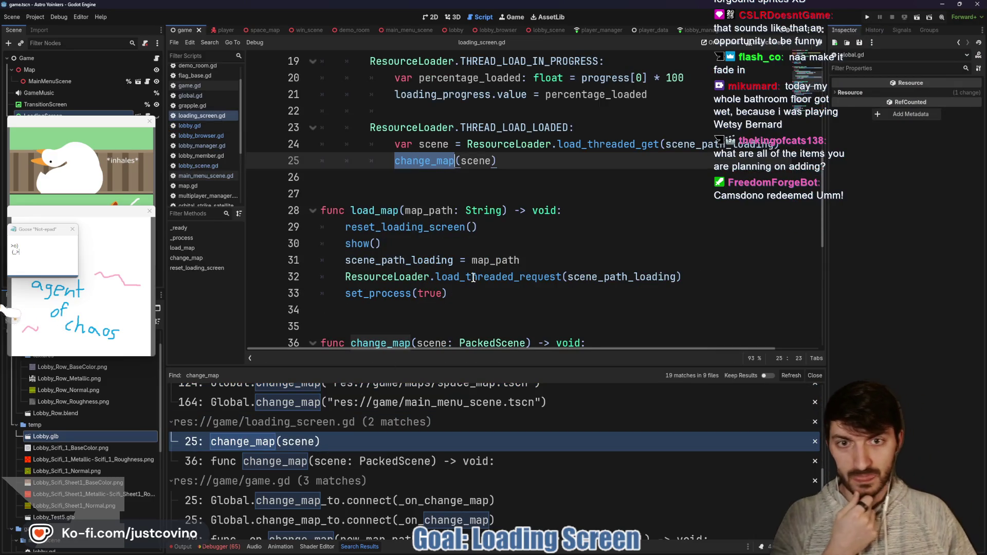
scroll(473, 275, "up", 4)
scroll(473, 275, "down", 3)
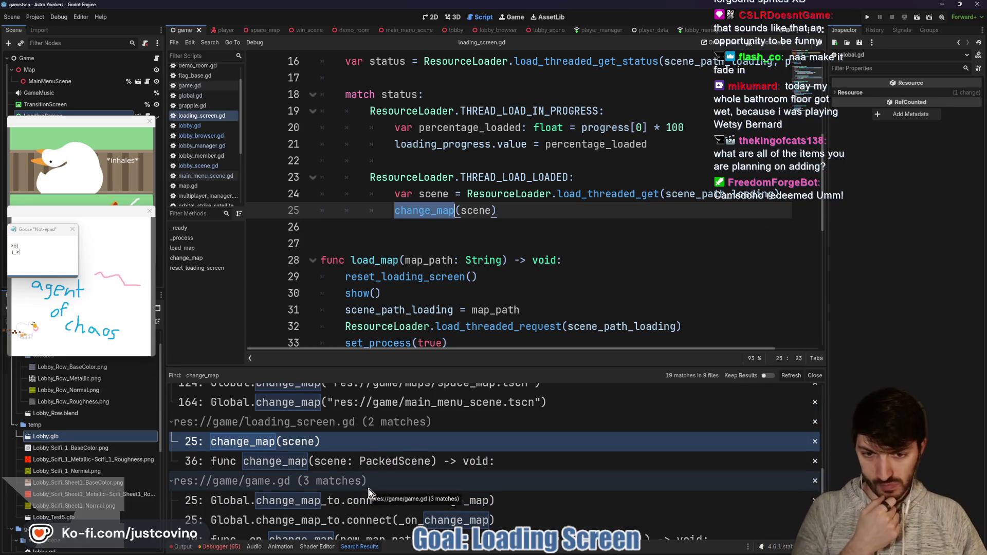
scroll(369, 489, "down", 1)
scroll(369, 489, "down", 1)
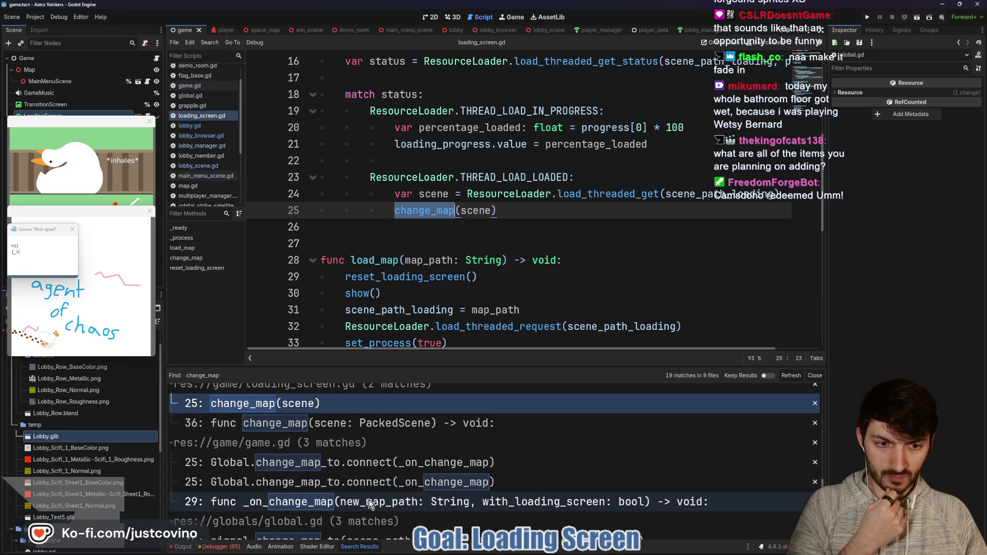
scroll(368, 496, "down", 2)
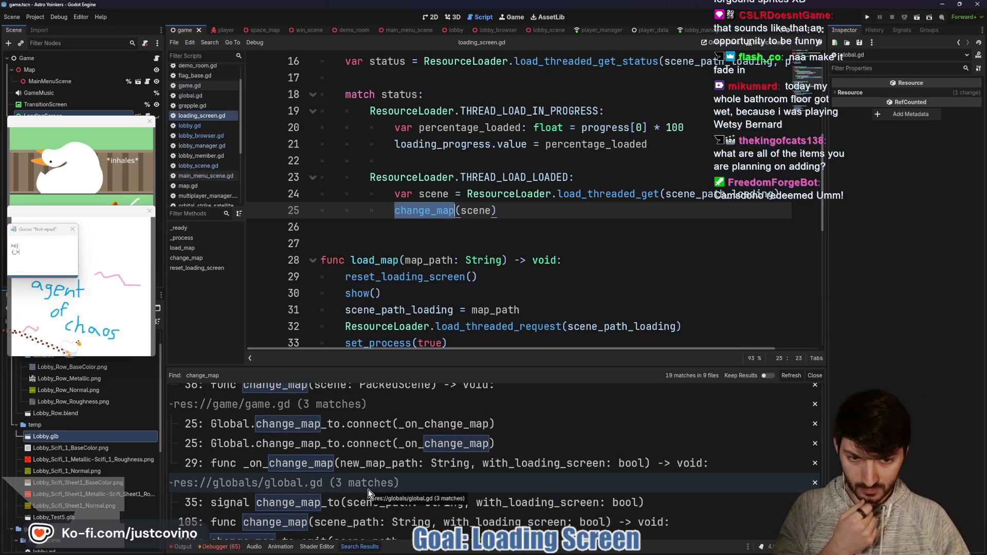
scroll(368, 491, "down", 1)
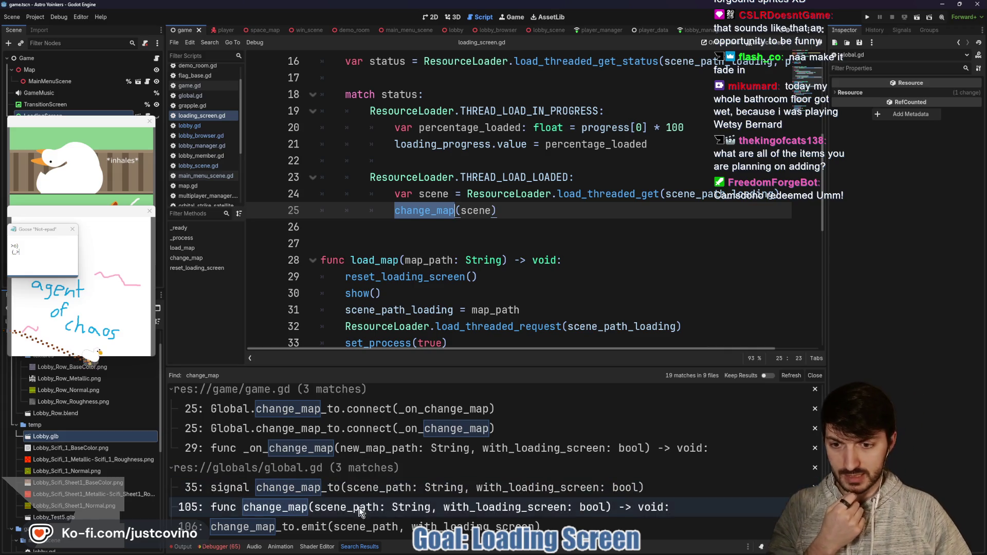
left_click(503, 286)
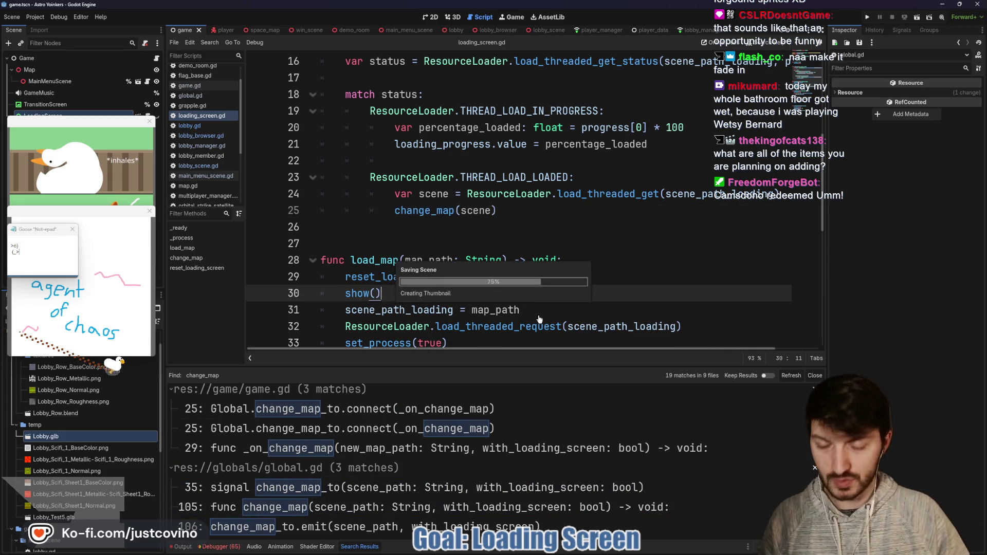
Close the goose image, drawing and notepad windows covering the editor
left_click(149, 123)
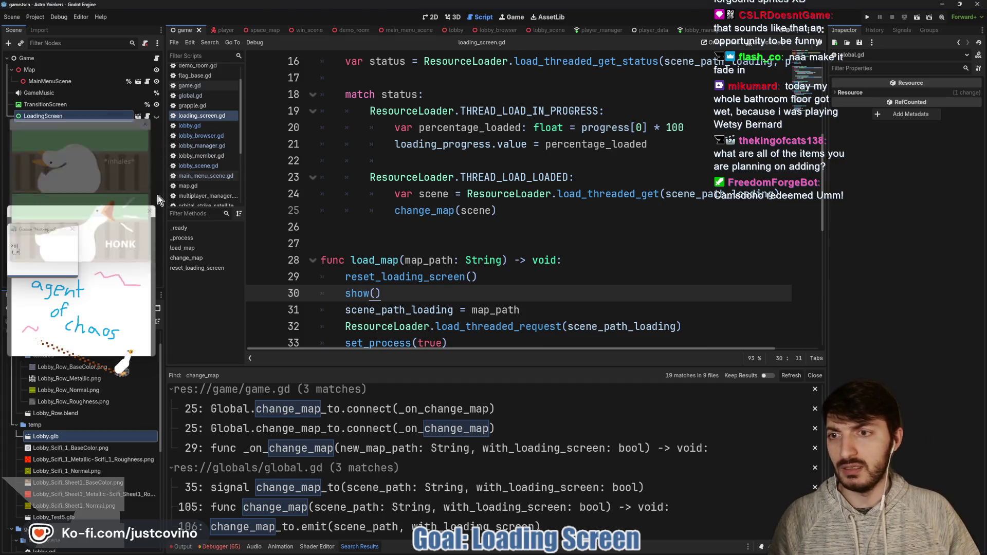
left_click(149, 211)
left_click(73, 230)
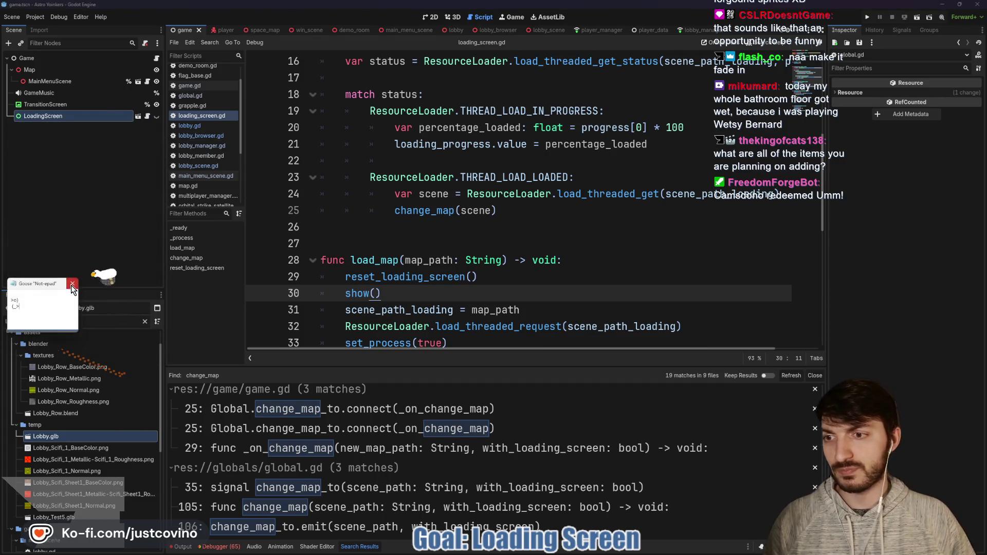
left_click(73, 283)
Save the scene and scripts and close the change_map search results
left_click(550, 253)
key("ctrl+s")
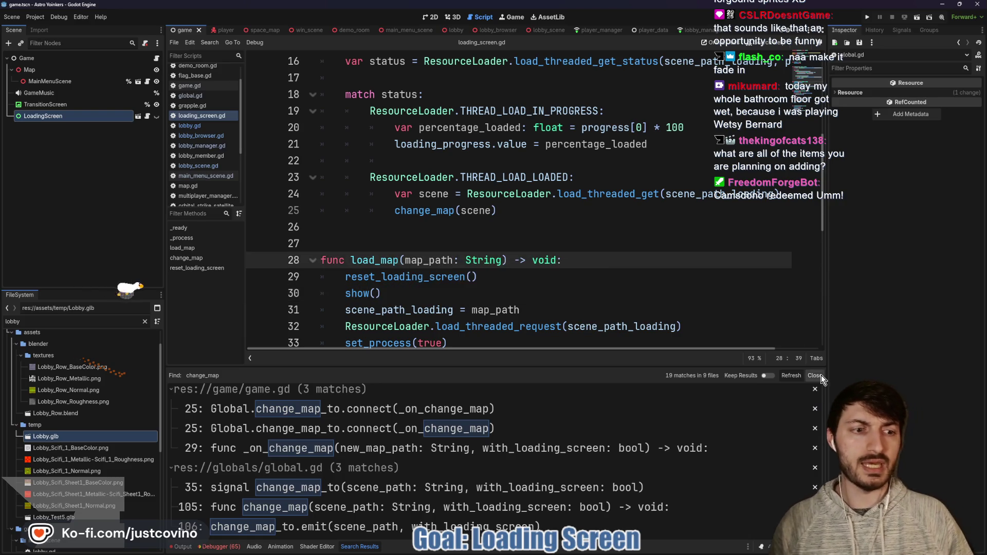
key("Escape")
left_click(606, 224)
key("ctrl+s")
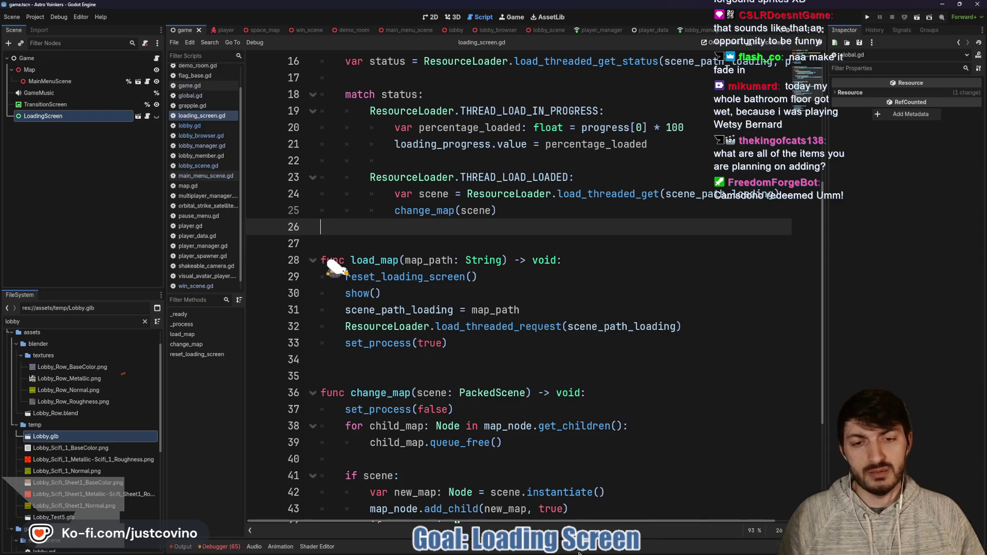
key("super")
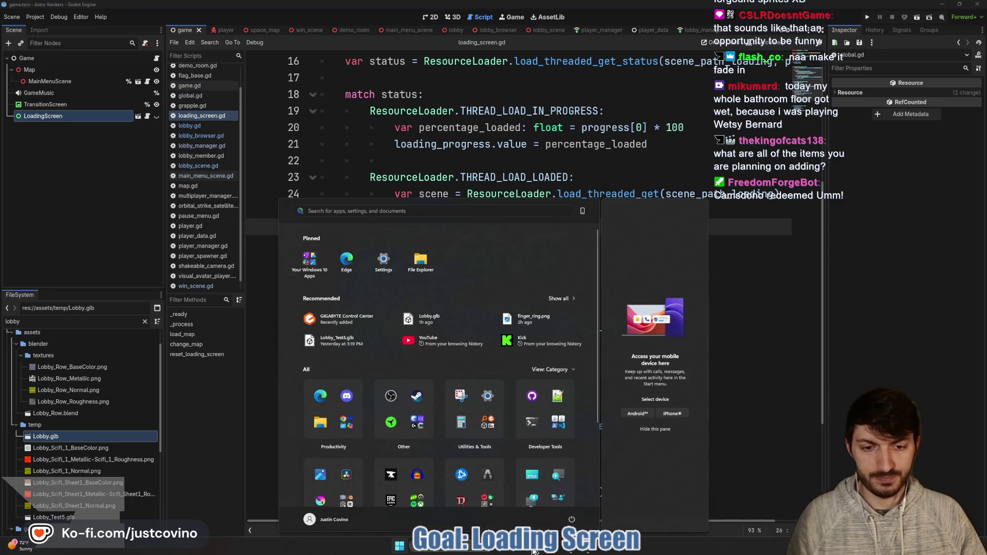
Check the Power-ups task on the Notion ToDo board, then run the game in Godot
left_click(535, 552)
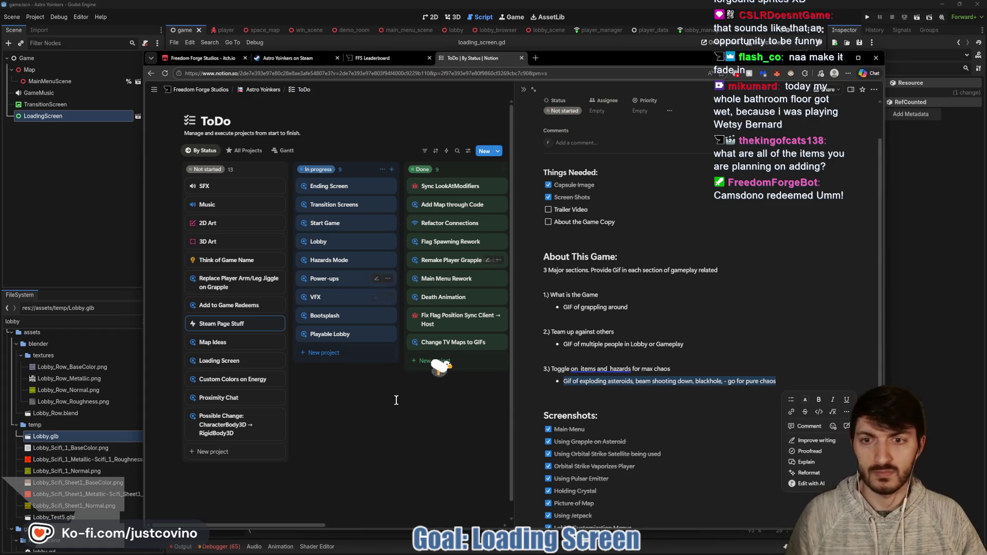
left_click(326, 280)
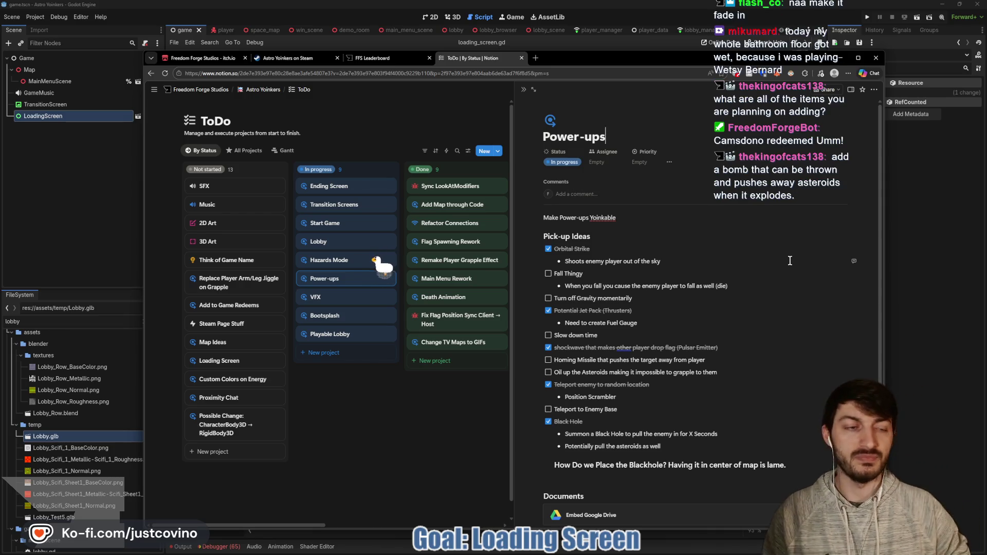
left_click(923, 289)
left_click(575, 236)
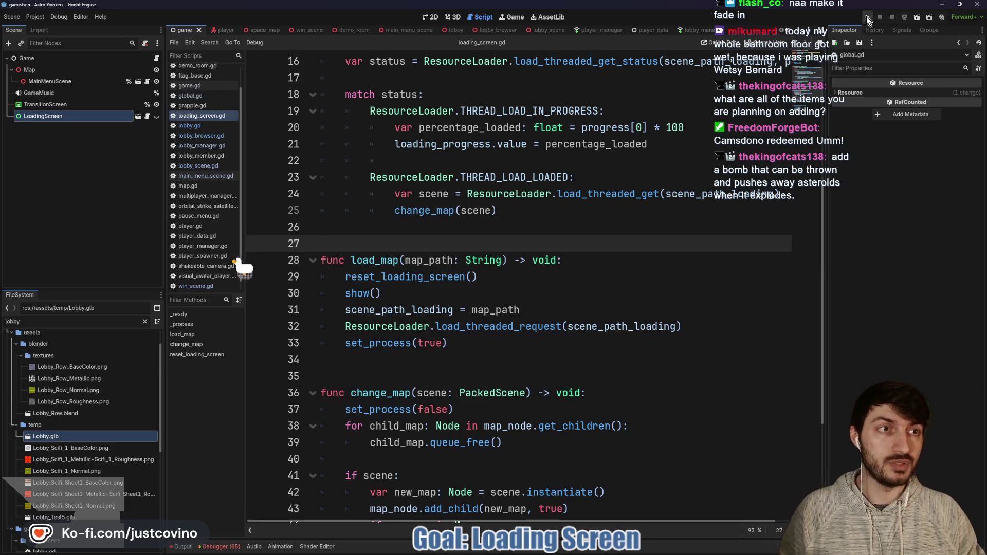
left_click(868, 19)
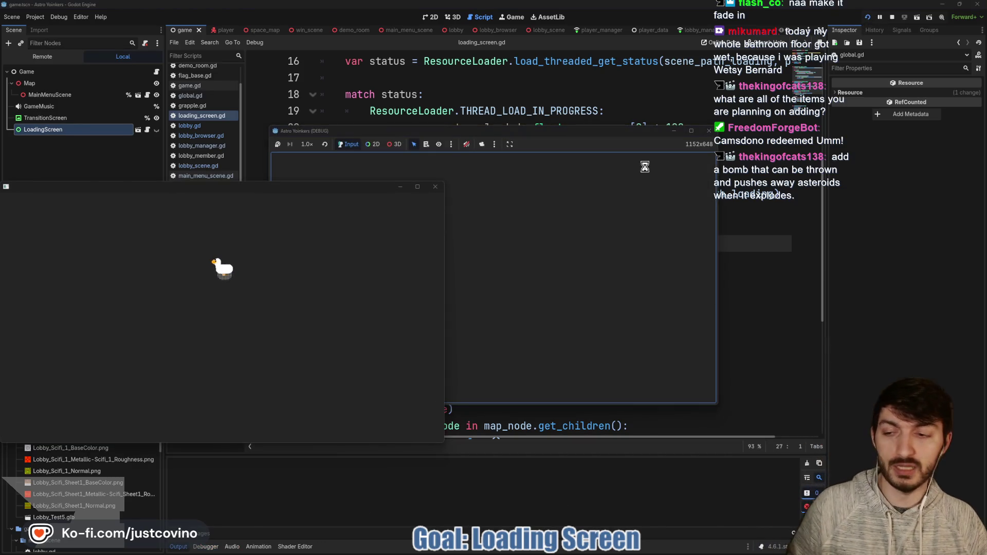